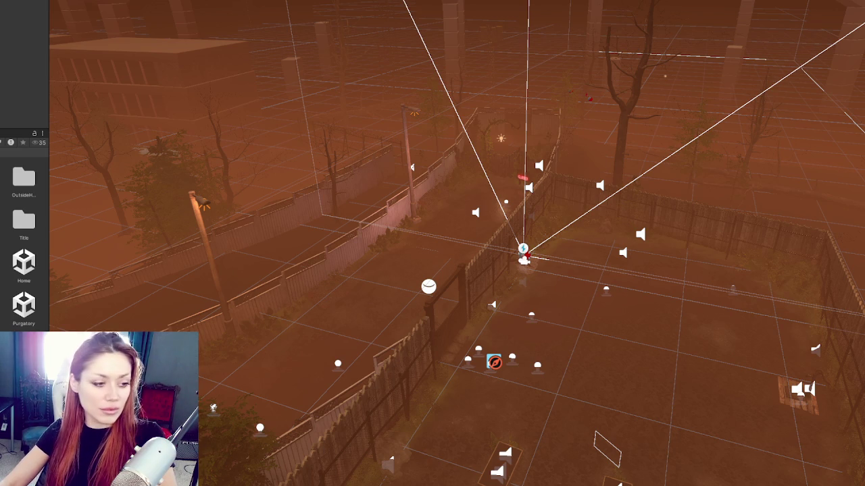
# Launch the STRAIN game in play mode to bring up its title menu
pyautogui.hotkey('shift', 'h')
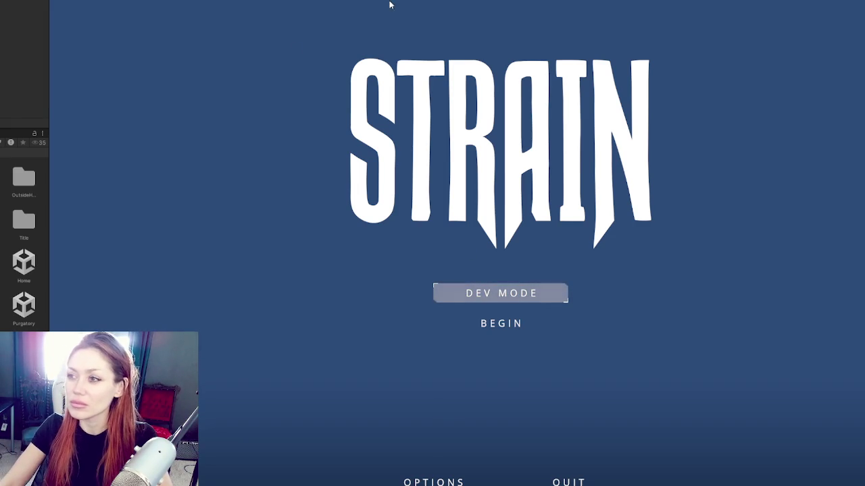
# Move the title-menu highlight from DEV MODE to BEGIN and select it
pyautogui.press('Down')
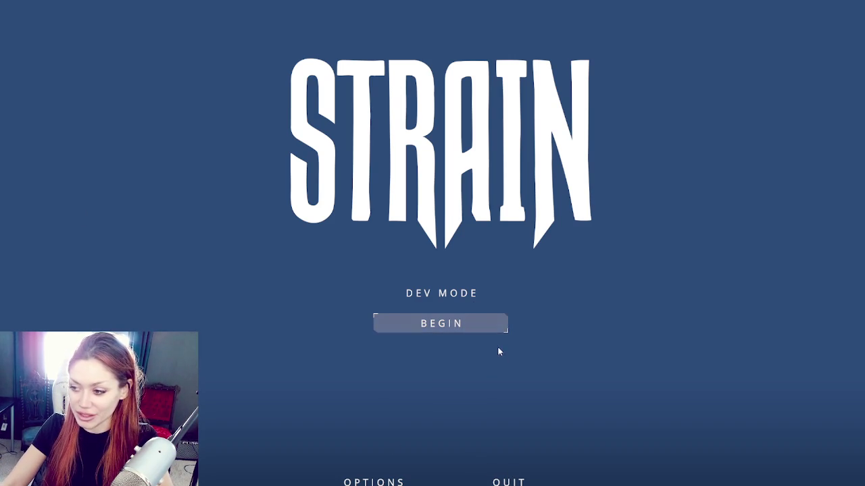
pyautogui.click(466, 294)
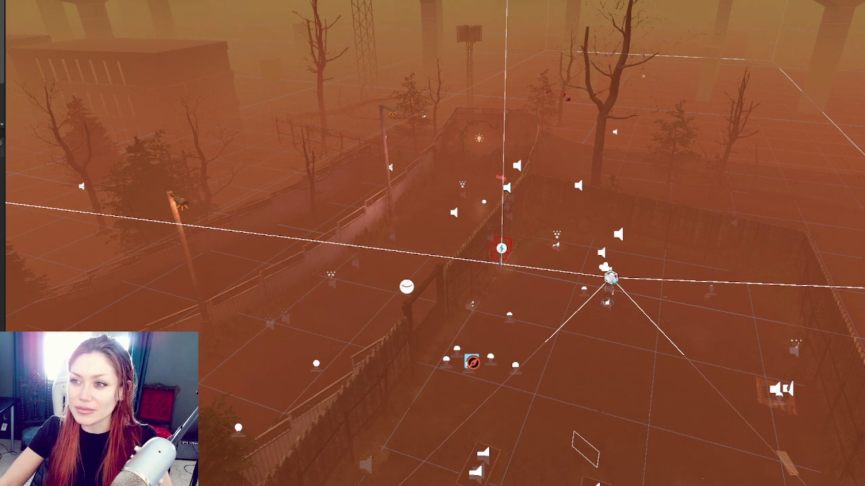
# Switch to the first-person game view of the foggy fenced yard
pyautogui.hotkey('alt', 'p')
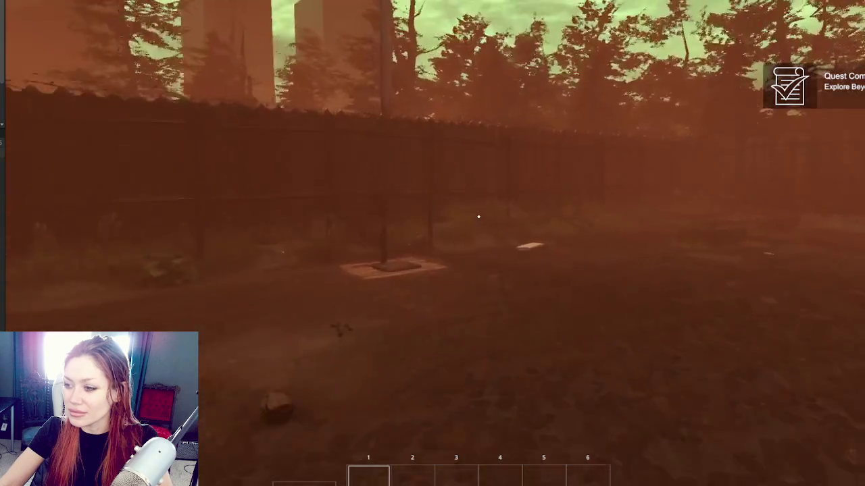
# Pick up the kettle, the stone and the plant by the fence
pyautogui.click(478, 217)
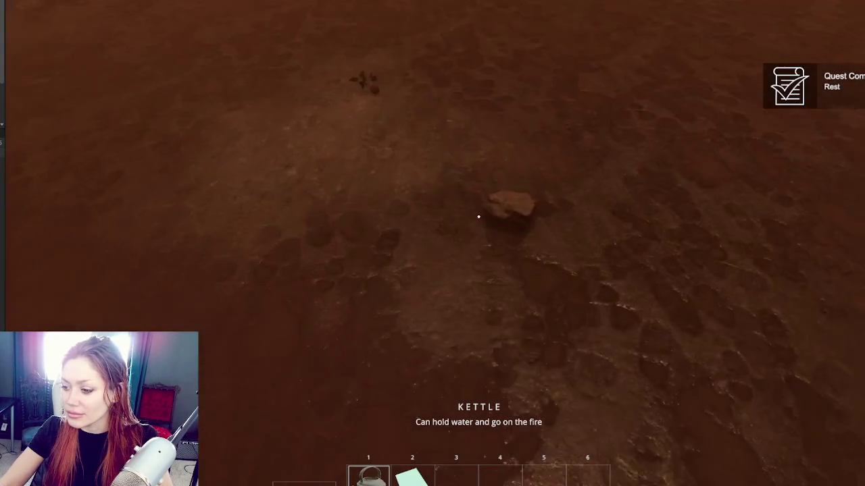
pyautogui.click(478, 217)
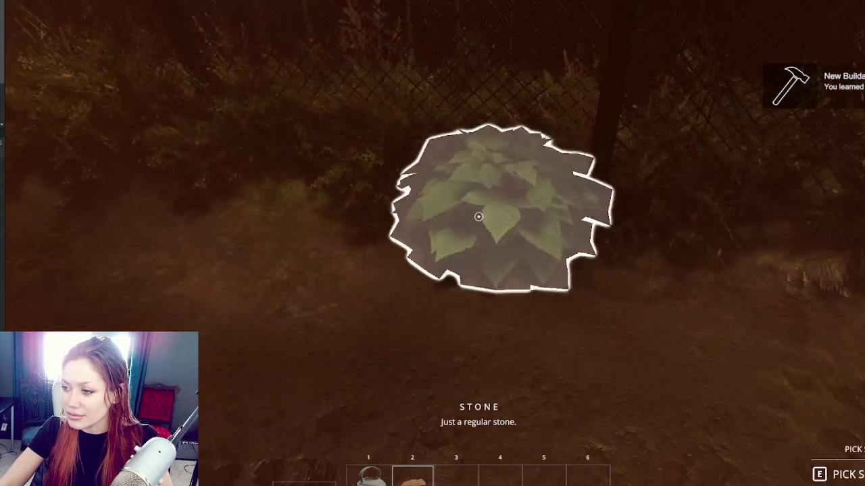
pyautogui.click(478, 216)
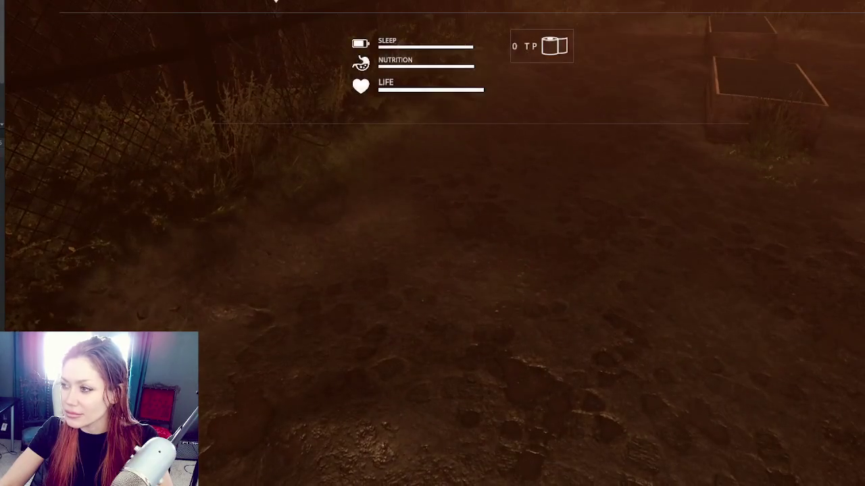
# Place a Newspaper Bed from the build choices onto the yard ground
pyautogui.press('Tab')
pyautogui.click(637, 91)
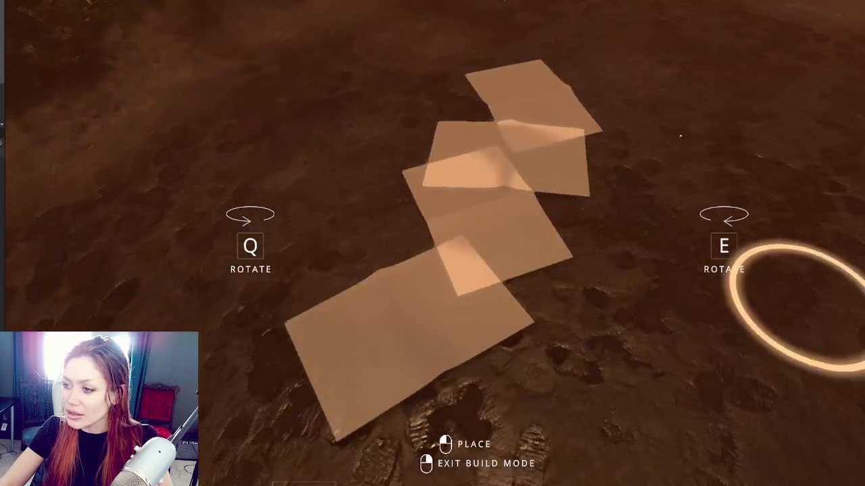
pyautogui.click(478, 217)
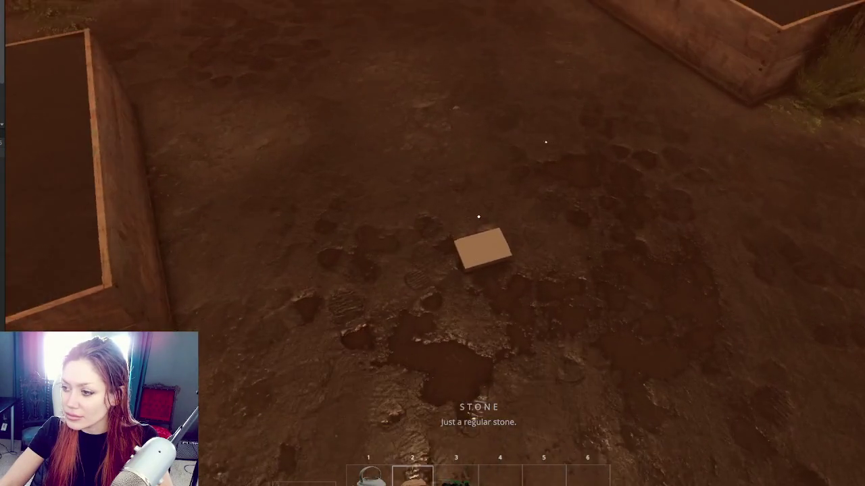
# Read the floors booklet from slot 4 to learn a new buildable and head for the gate
pyautogui.press('4')
pyautogui.click(478, 216)
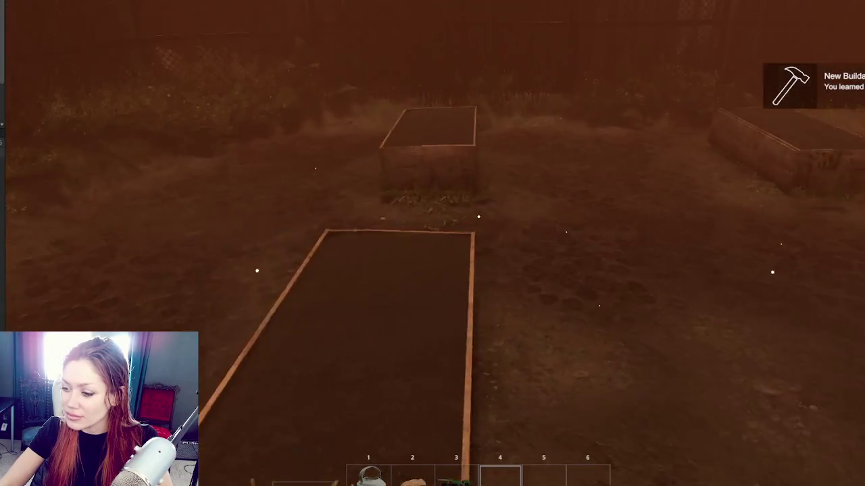
pyautogui.press('w')
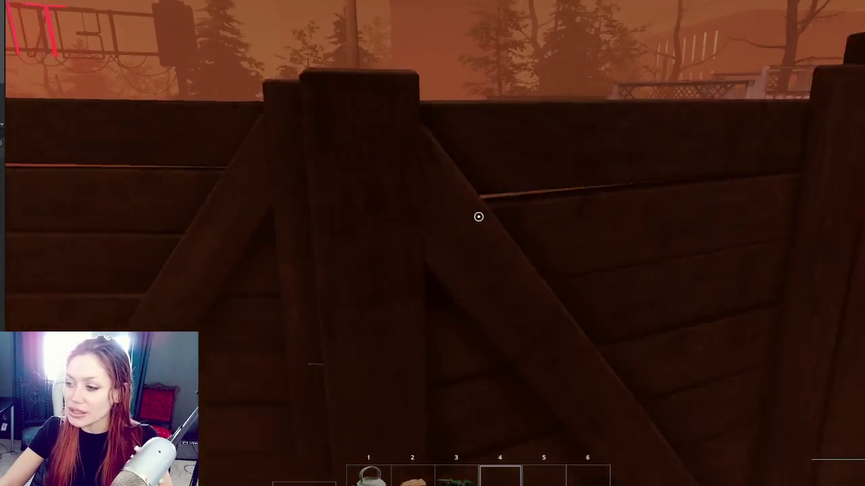
# Walk through the gate, down the alley and through the red-fence door, then show the player stats
pyautogui.press('e')
pyautogui.press('w')
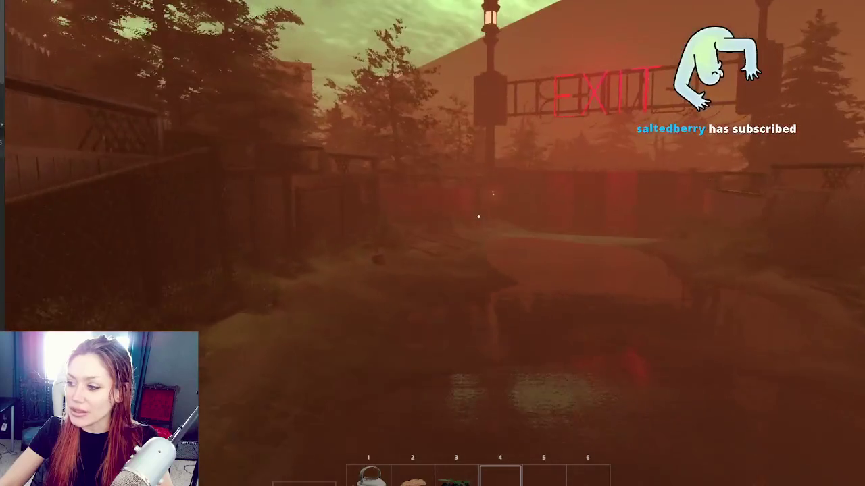
pyautogui.press('w')
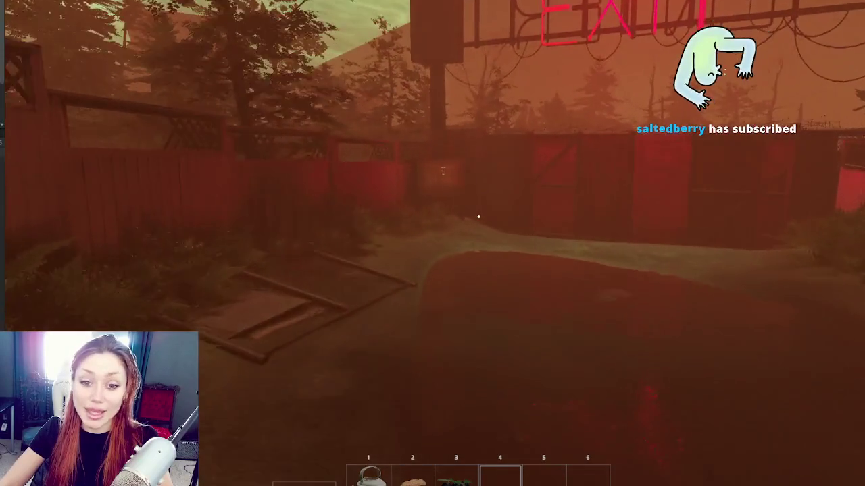
pyautogui.press('w')
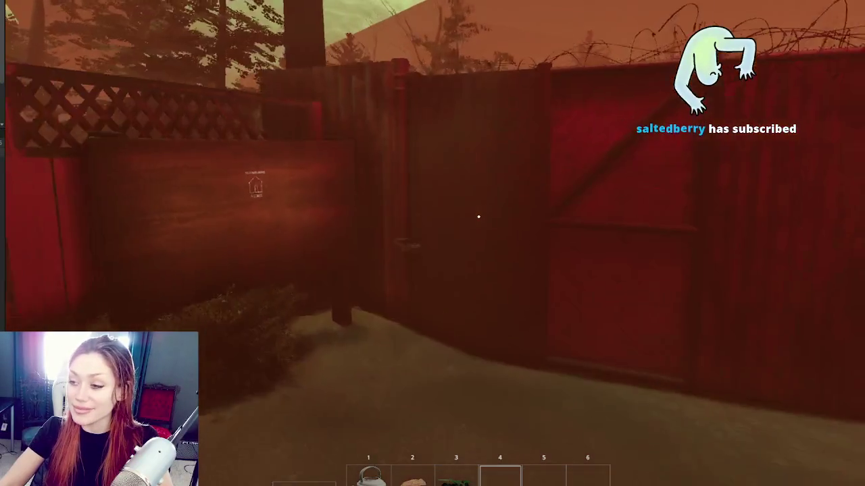
pyautogui.press('e')
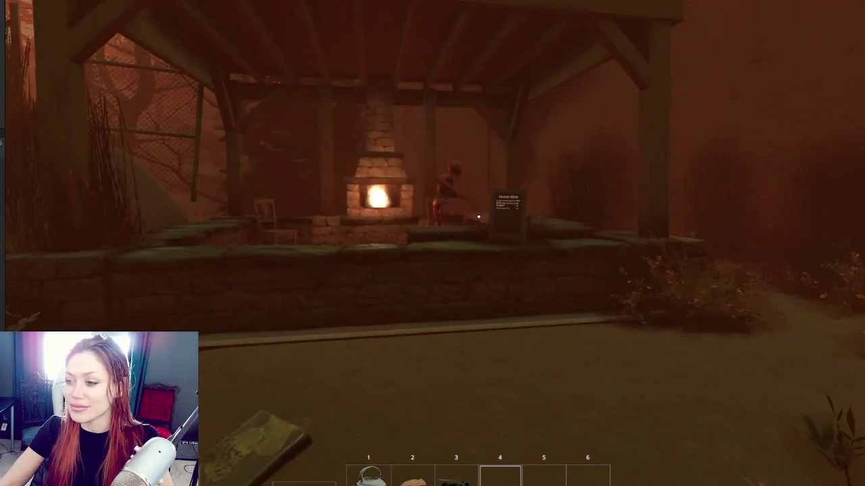
pyautogui.press('Tab')
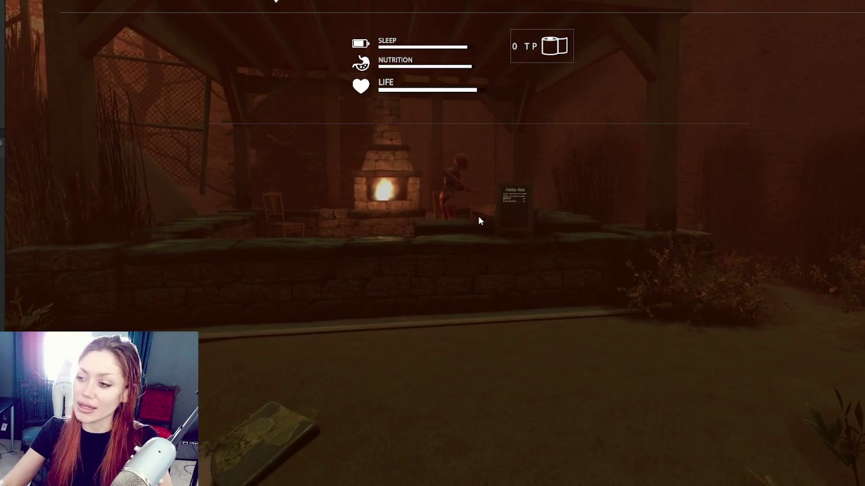
# Close the stats overlay and walk into the fireplace shelter, stepping left inside
pyautogui.press('Tab')
pyautogui.press('w')
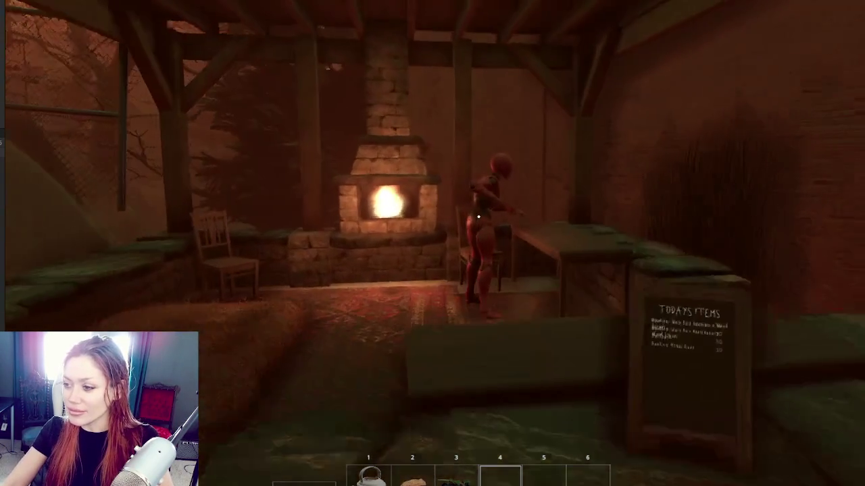
pyautogui.press('a')
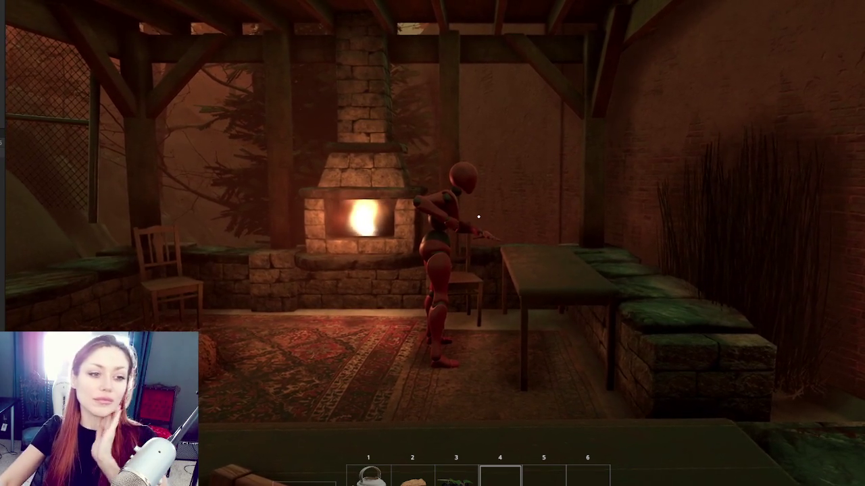
# Walk past the mannequin on the swing to the gazebo and go through its wooden door
pyautogui.press('w')
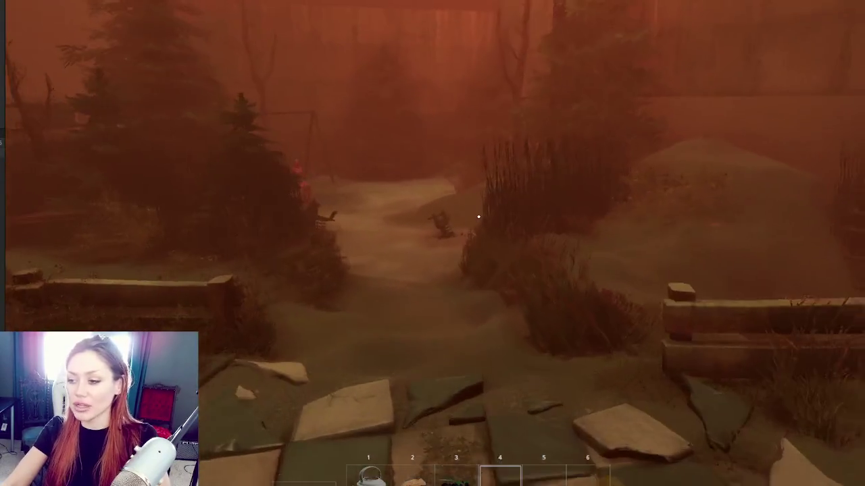
pyautogui.press('w')
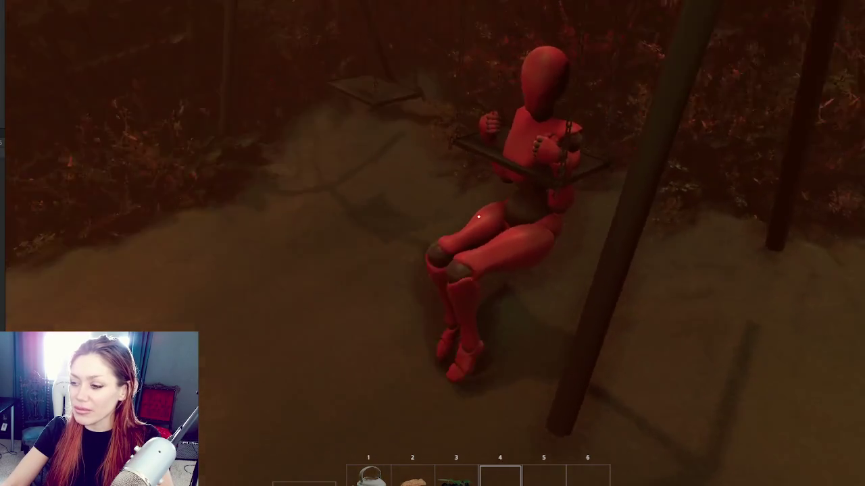
pyautogui.press('w')
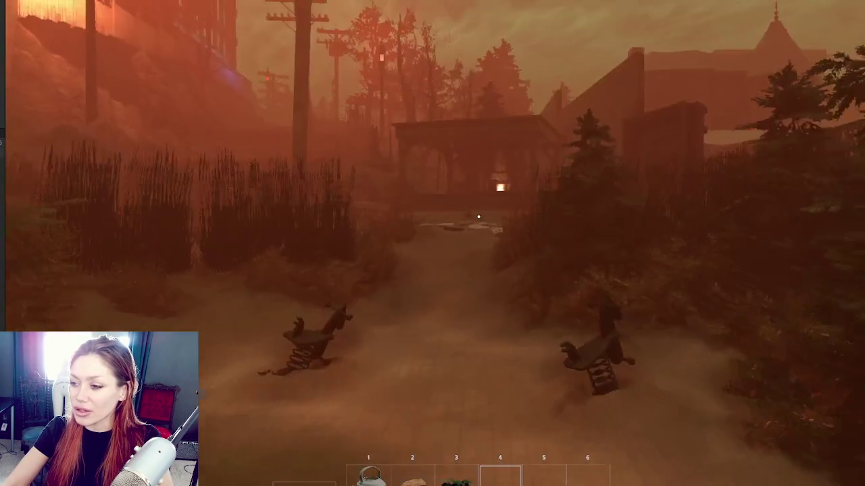
pyautogui.press('w')
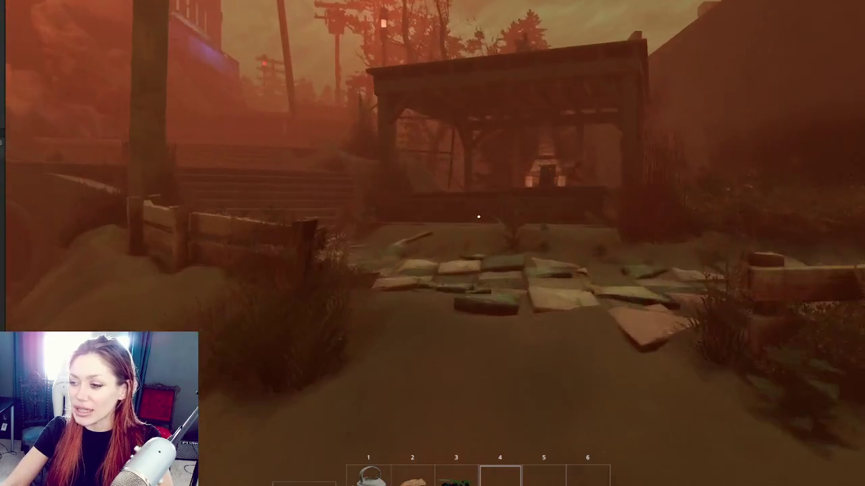
pyautogui.press('w')
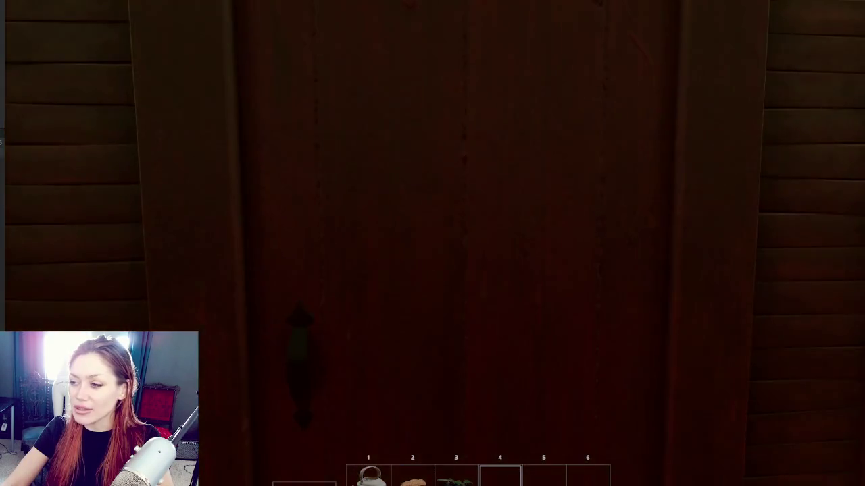
pyautogui.press('e')
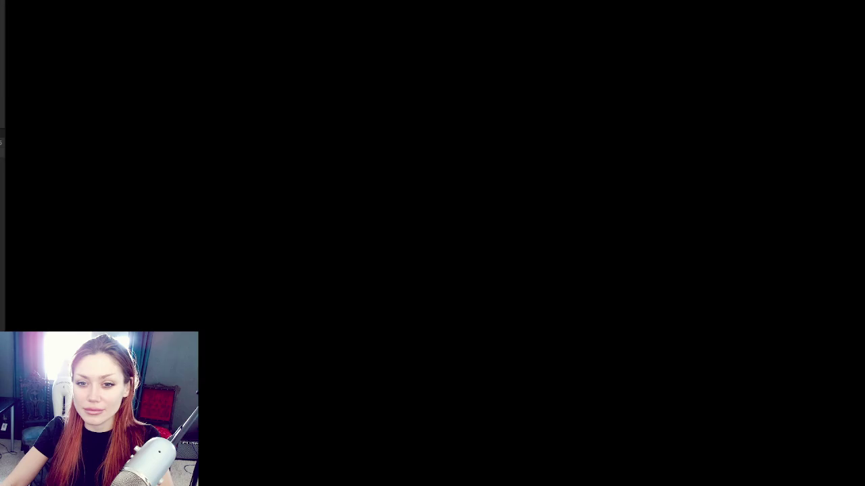
# Walk past the fire pit toward the chairs and the seated red mannequin
pyautogui.press('w')
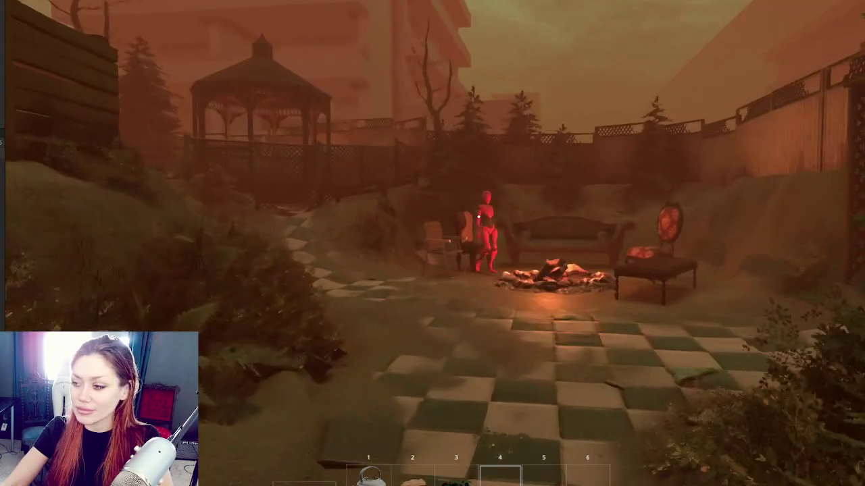
pyautogui.moveTo(478, 217)
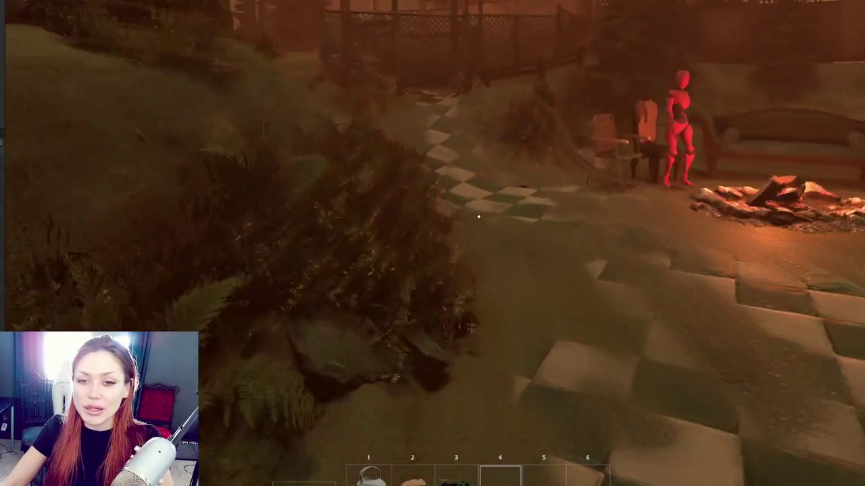
pyautogui.press('w')
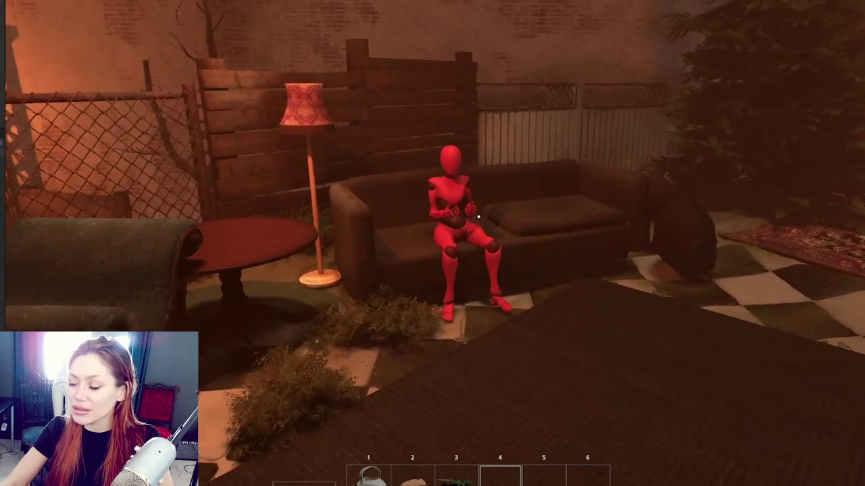
pyautogui.press('w')
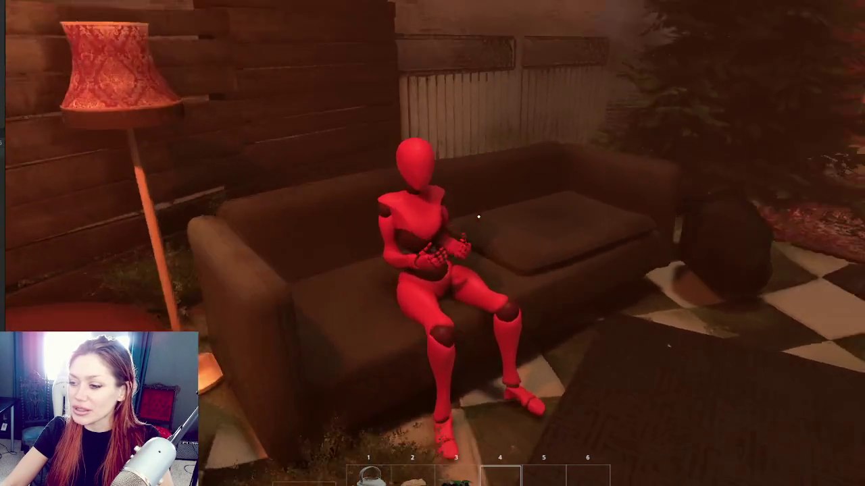
pyautogui.press('s')
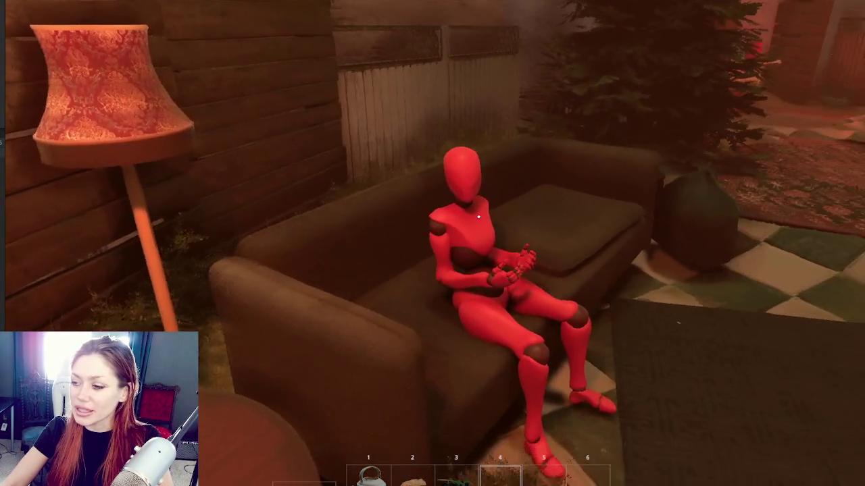
pyautogui.press('s')
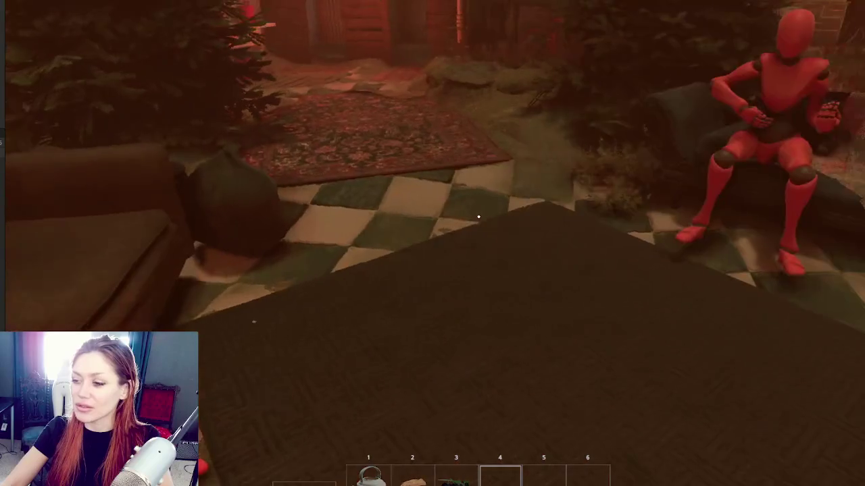
pyautogui.press('w')
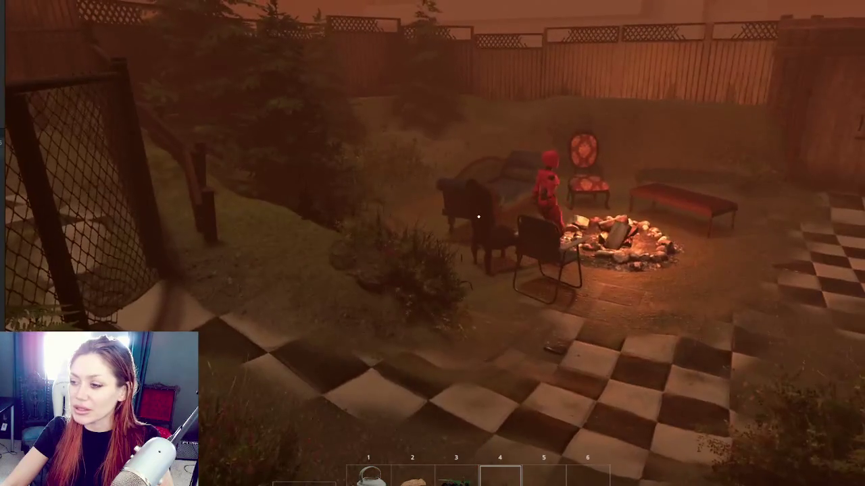
pyautogui.press('w')
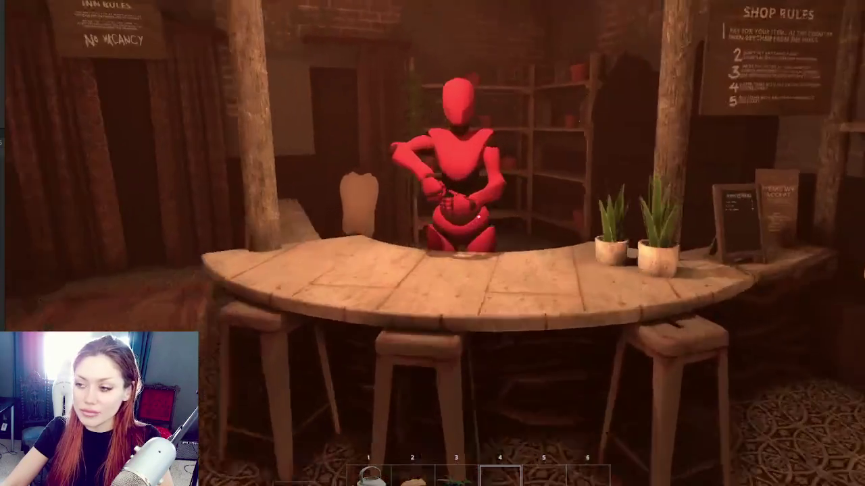
# Move back and forth at the shop counter to inspect the mannequin's pose behind it
pyautogui.press('s')
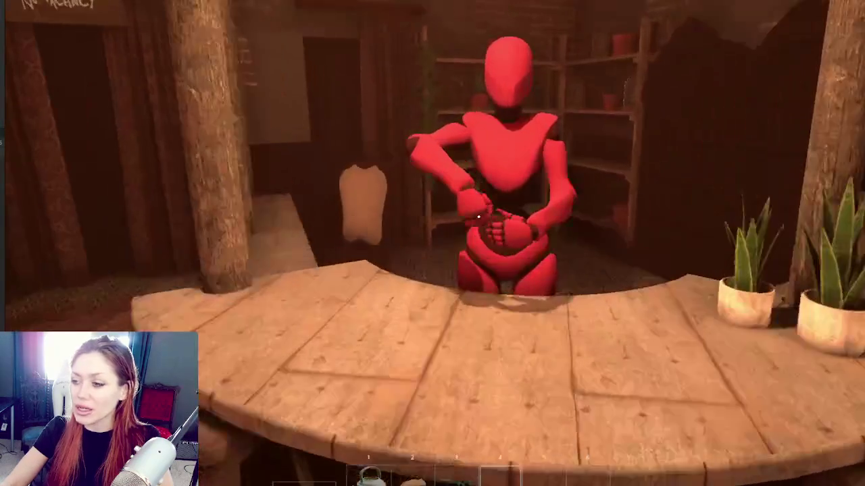
pyautogui.press('s')
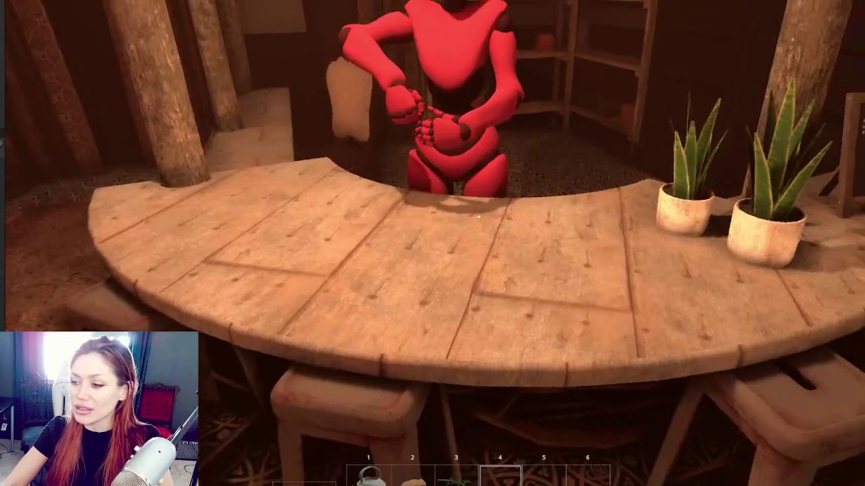
pyautogui.press('w')
pyautogui.press('s')
pyautogui.press('w')
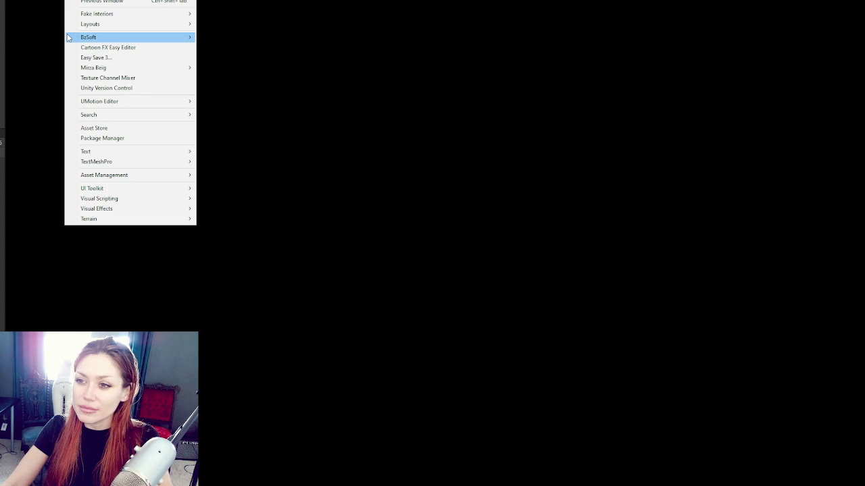
# Switch the editor to the saved UMotion layout from Window > Layouts
pyautogui.moveTo(108, 37)
pyautogui.click(256, 49)
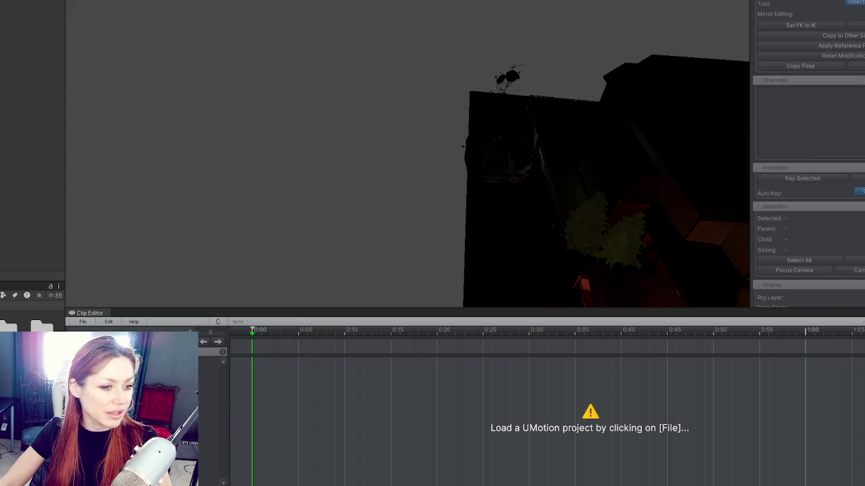
# Orbit and zoom the Scene view to look down over the courtyard
pyautogui.moveTo(622, 160)
pyautogui.mouseDown()
pyautogui.moveTo(473, 174)
pyautogui.moveTo(524, 243)
pyautogui.moveTo(327, 78)
pyautogui.moveTo(453, 54)
pyautogui.moveTo(275, 72)
pyautogui.moveTo(583, 162)
pyautogui.moveTo(509, 137)
pyautogui.mouseUp()
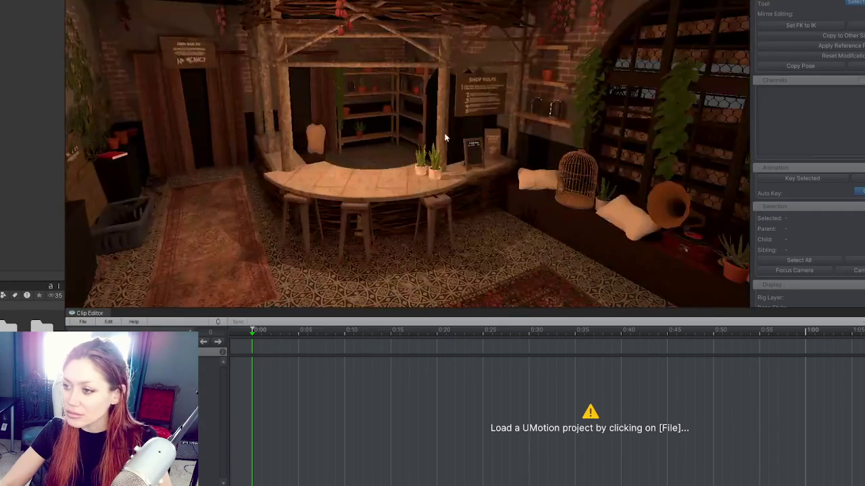
pyautogui.scroll(3, 344, 123)
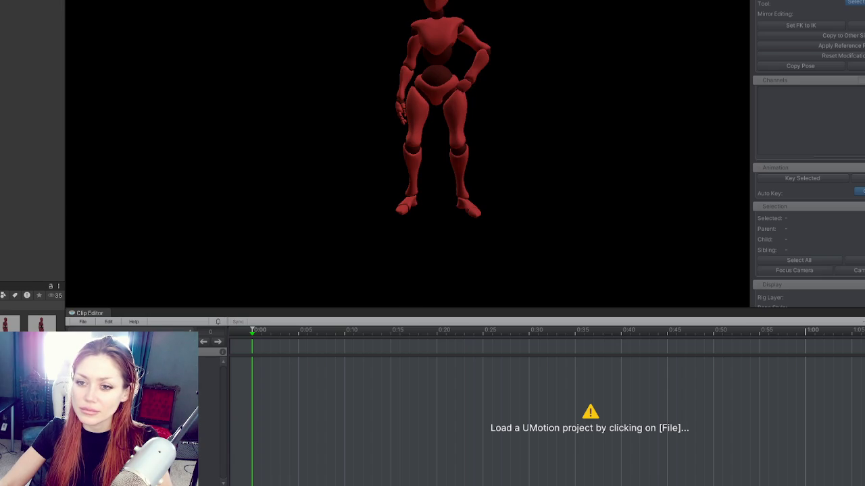
# Add a 3D cube and stretch it into a tall box beside the red mannequin
pyautogui.click(27, 139)
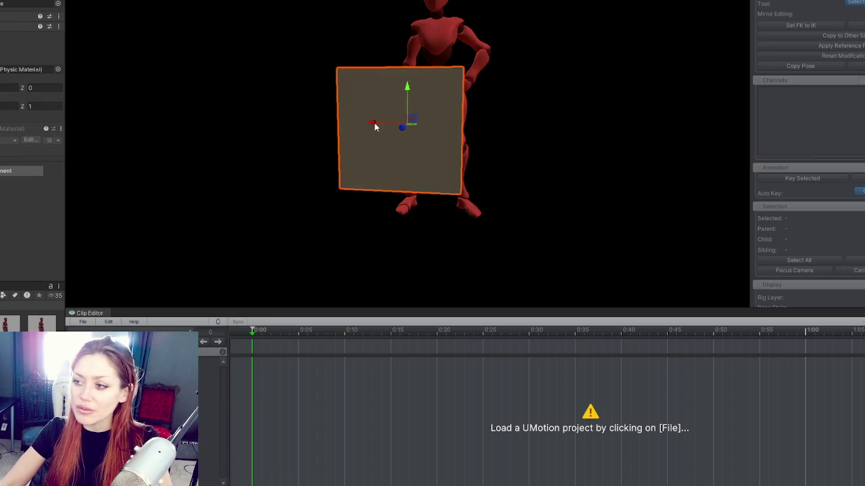
pyautogui.moveTo(408, 88)
pyautogui.mouseDown()
pyautogui.moveTo(408, 67)
pyautogui.moveTo(434, 58)
pyautogui.moveTo(493, 8)
pyautogui.moveTo(406, 62)
pyautogui.moveTo(419, 120)
pyautogui.moveTo(488, 79)
pyautogui.mouseUp()
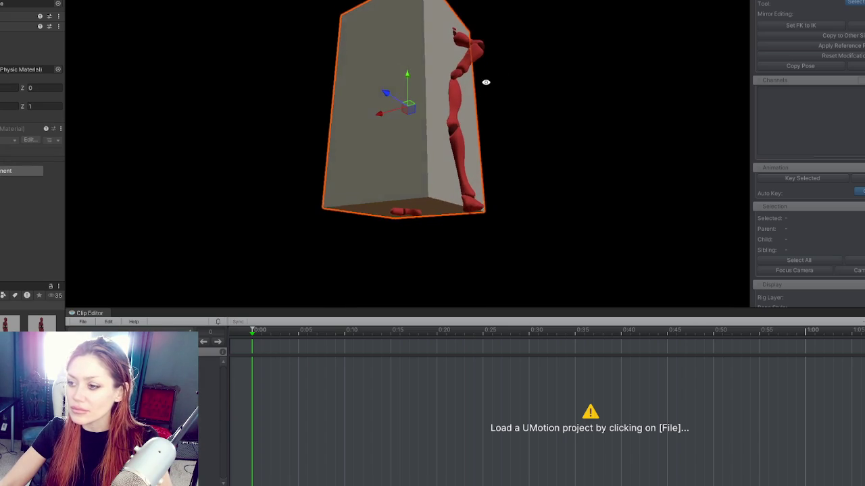
pyautogui.moveTo(407, 79)
pyautogui.mouseDown()
pyautogui.moveTo(432, 47)
pyautogui.moveTo(386, 185)
pyautogui.mouseUp()
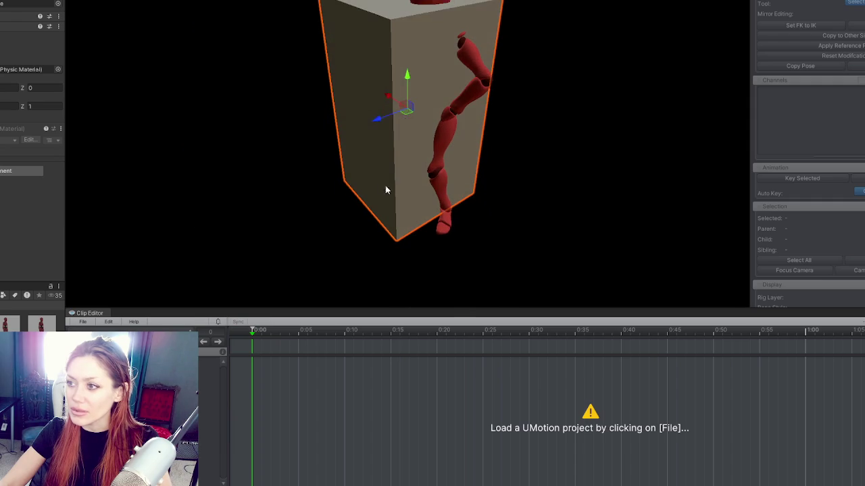
pyautogui.moveTo(415, 73)
pyautogui.mouseDown()
pyautogui.moveTo(416, 15)
pyautogui.moveTo(411, 72)
pyautogui.moveTo(443, 77)
pyautogui.mouseUp()
# Set the mannequin's Y scale to 1.25, then duplicate the tall box as a second wall
pyautogui.click(452, 135)
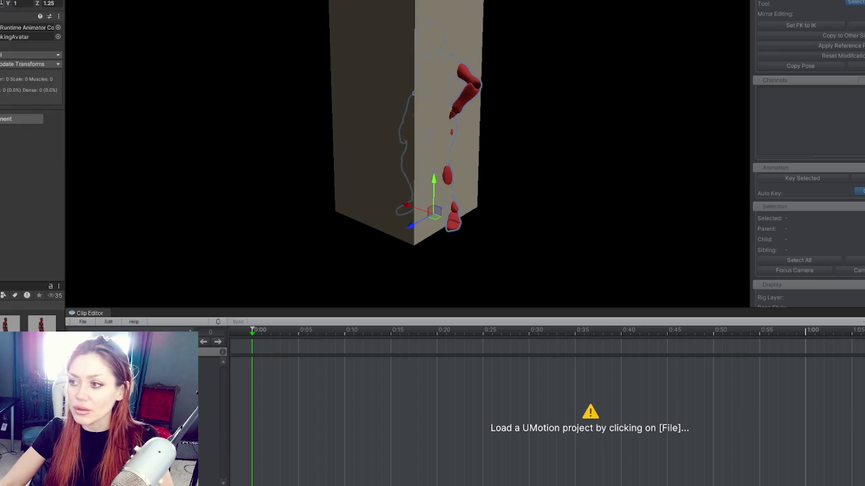
pyautogui.write('.25')
pyautogui.click(374, 31)
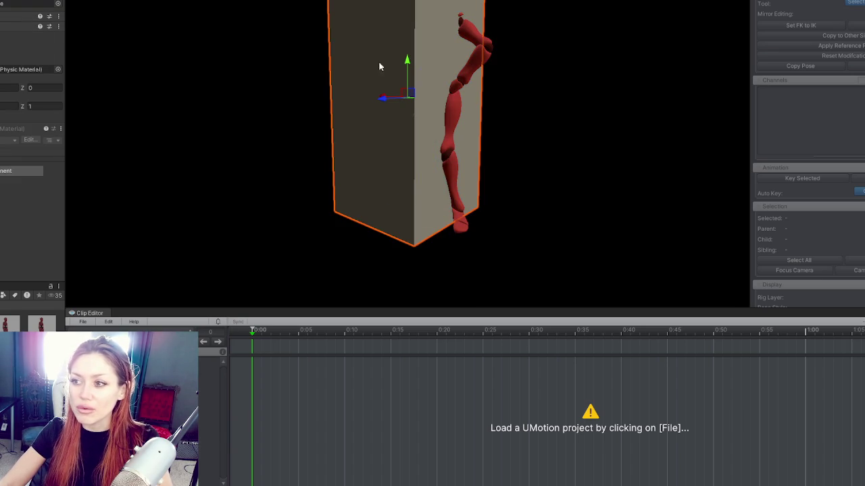
pyautogui.moveTo(382, 94)
pyautogui.mouseDown()
pyautogui.moveTo(401, 106)
pyautogui.moveTo(328, 95)
pyautogui.moveTo(529, 120)
pyautogui.moveTo(310, 95)
pyautogui.moveTo(498, 126)
pyautogui.moveTo(476, 126)
pyautogui.mouseUp()
pyautogui.hotkey('ctrl', 'd')
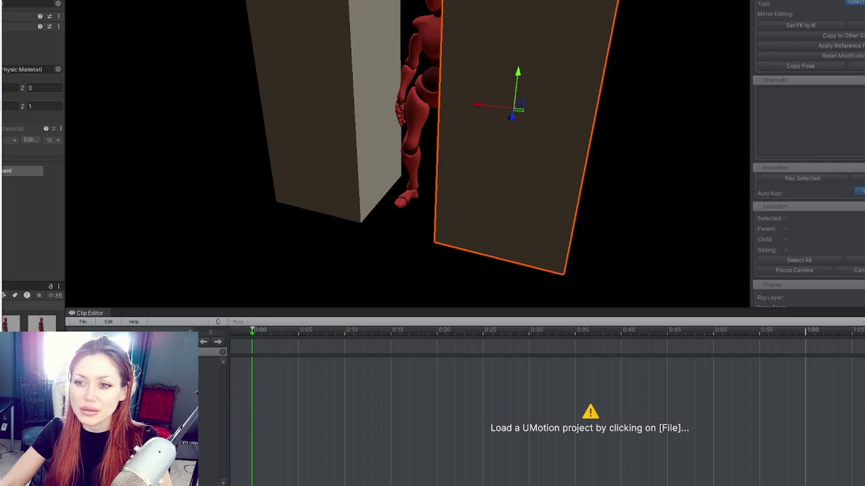
# Move the duplicated right box closer in against the mannequin
pyautogui.hotkey('shift', 'd')
pyautogui.hotkey('ctrl', 'z')
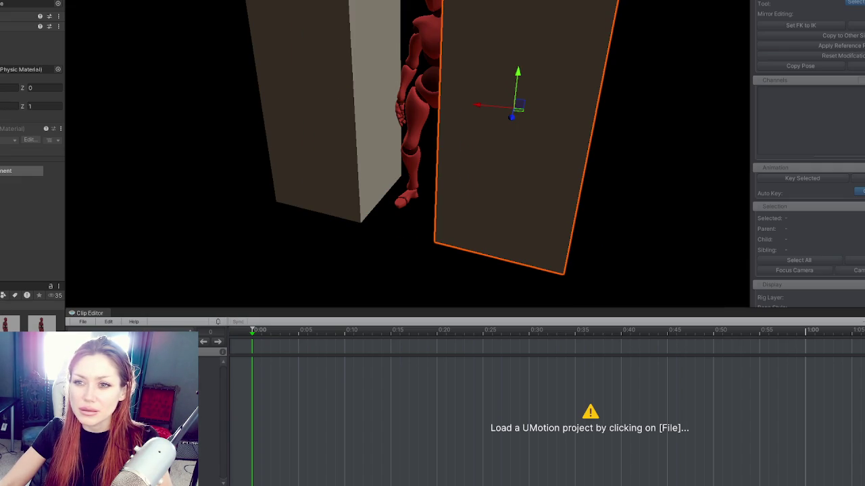
pyautogui.hotkey('shift', 'd')
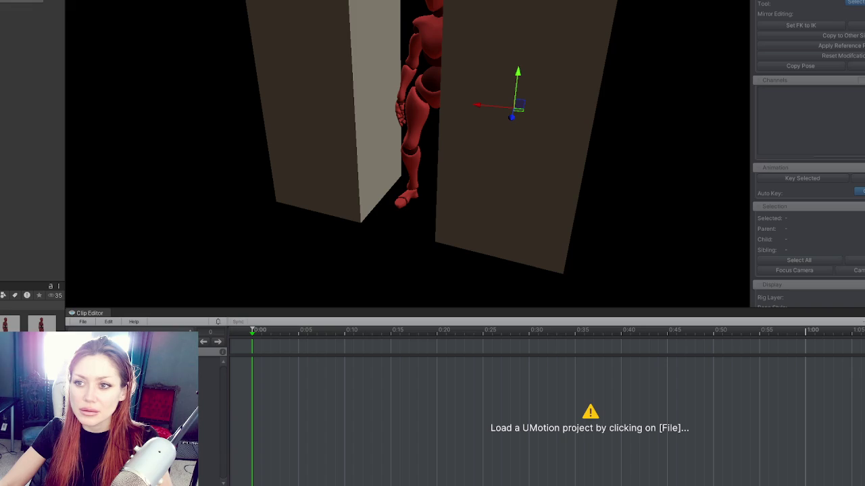
pyautogui.hotkey('ctrl', 'z')
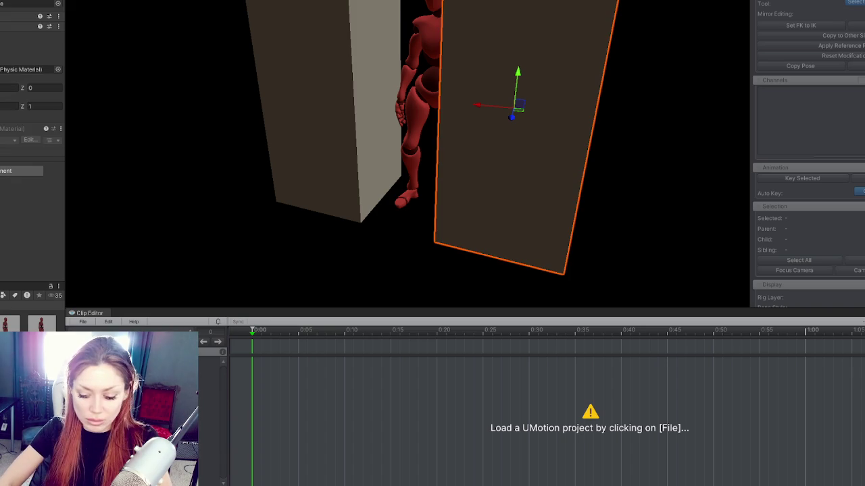
pyautogui.hotkey('ctrl', 'z')
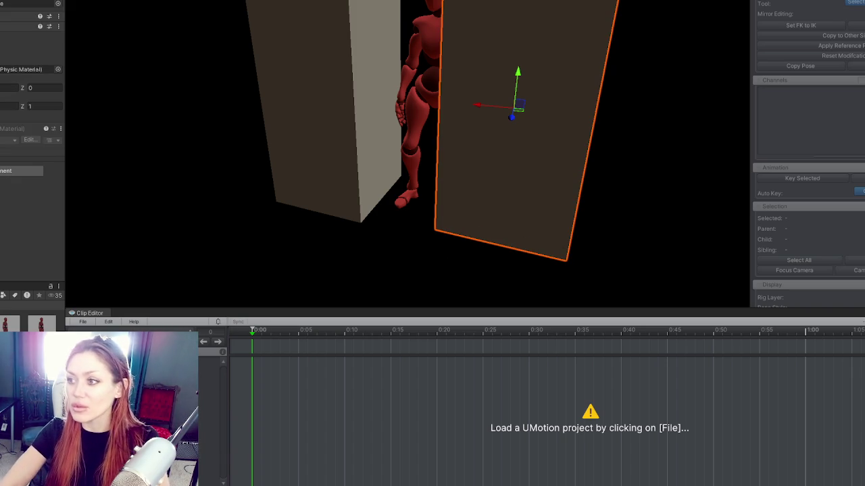
pyautogui.scroll(3, 482, 108)
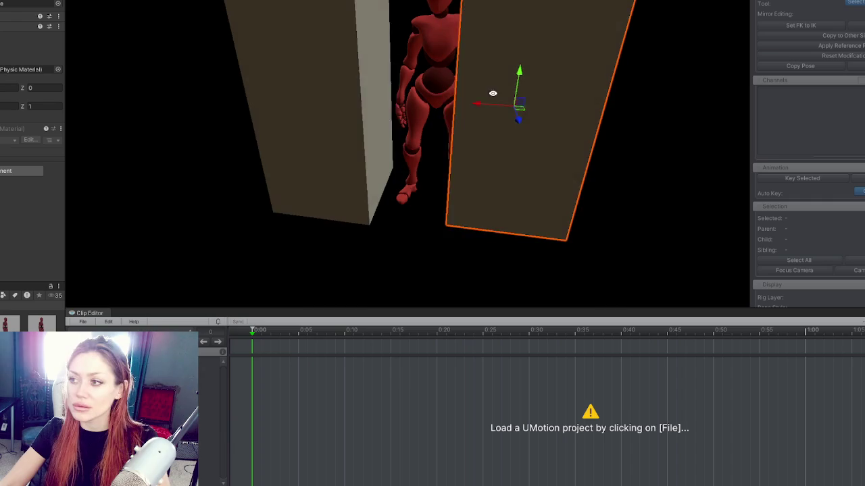
pyautogui.moveTo(481, 108); pyautogui.dragTo(457, 102)
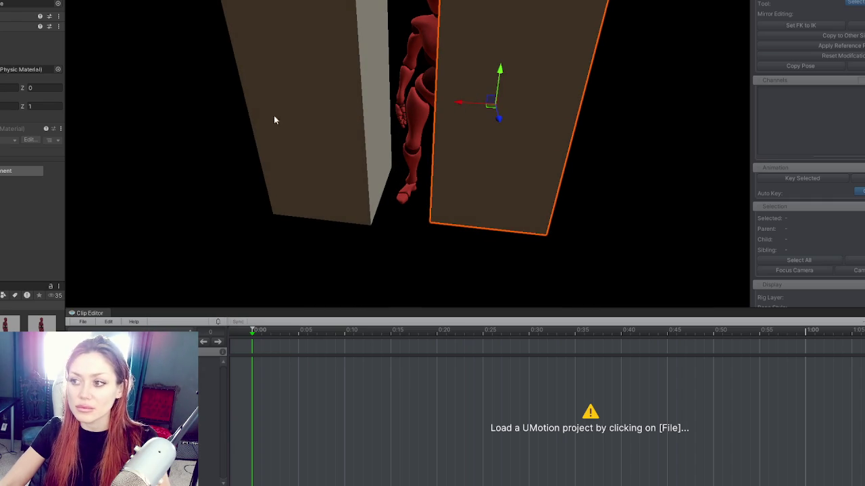
# Reset the mannequin's Y and Z scale back to 1
pyautogui.click(318, 114)
pyautogui.click(418, 102)
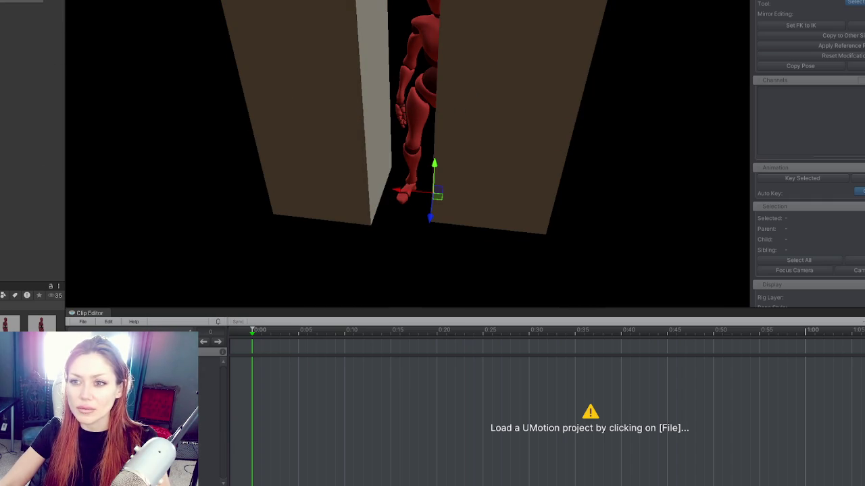
pyautogui.write('1')
pyautogui.press('Tab')
pyautogui.write('1')
pyautogui.press('Return')
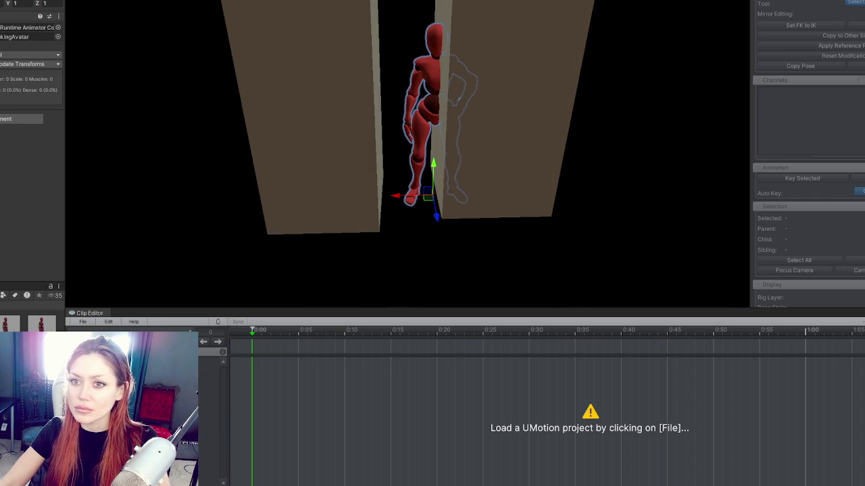
# Select the red mannequin character after stepping through its parent, preview, rig and hips objects
pyautogui.click(422, 108)
pyautogui.click(459, 121)
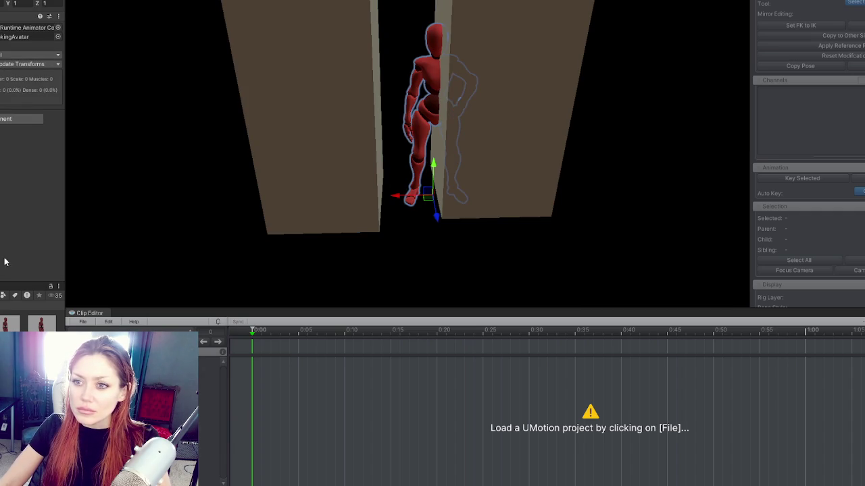
pyautogui.hotkey('ctrl', 'z')
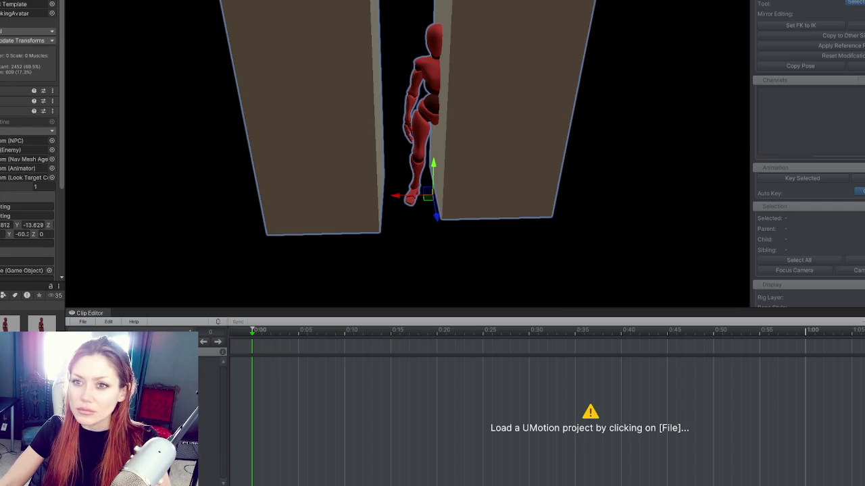
pyautogui.hotkey('ctrl', 'y')
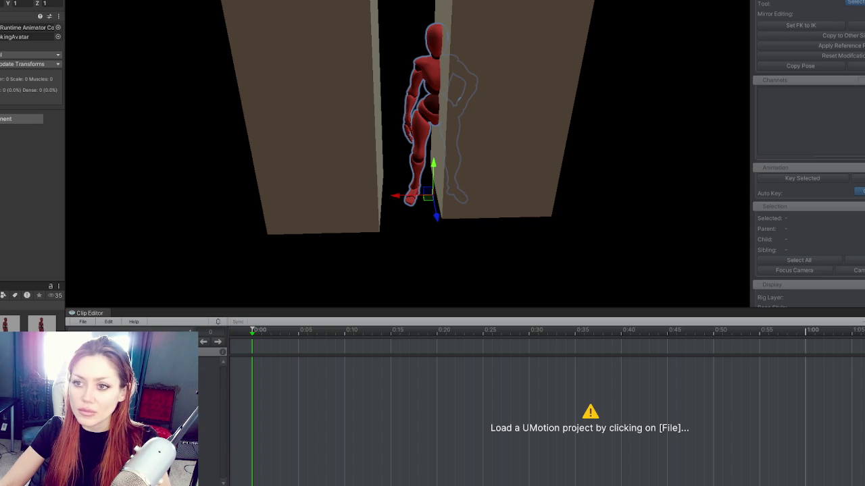
pyautogui.hotkey('ctrl', 'z')
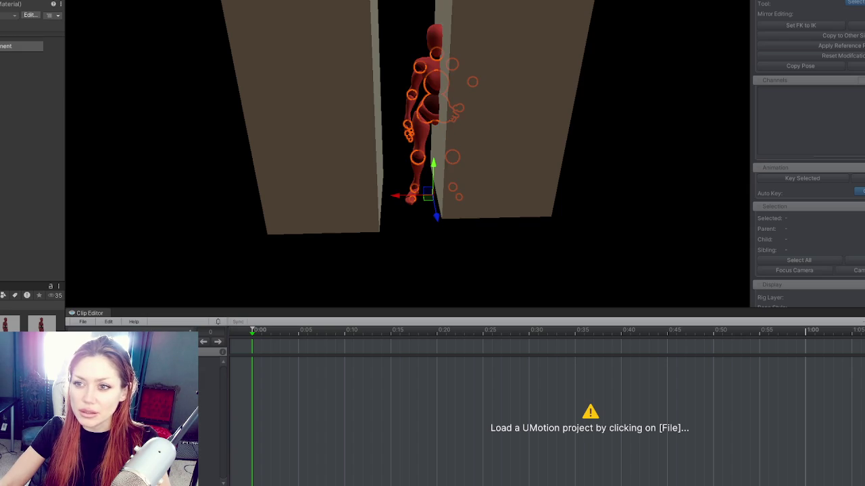
pyautogui.scroll(5, 33, 135)
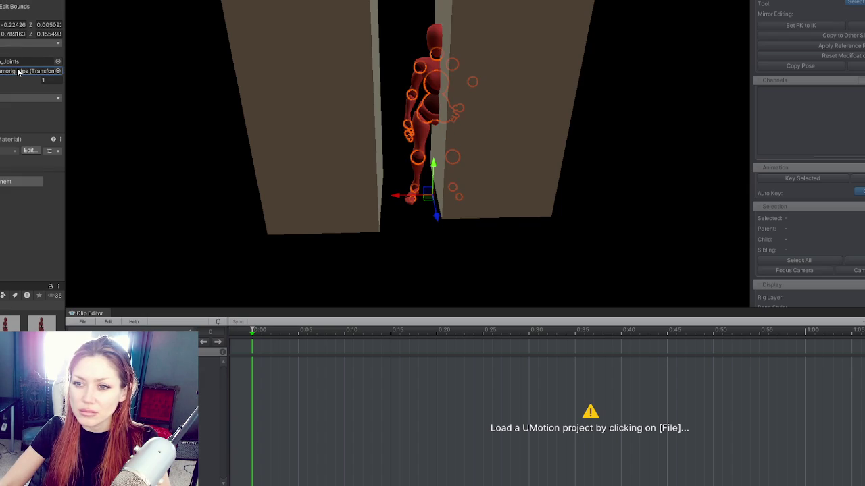
pyautogui.hotkey('ctrl', 'z')
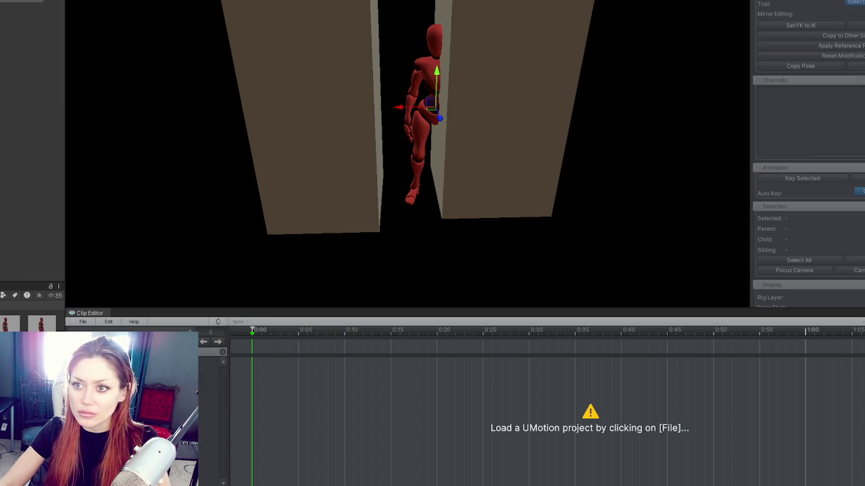
pyautogui.hotkey('ctrl', 'z')
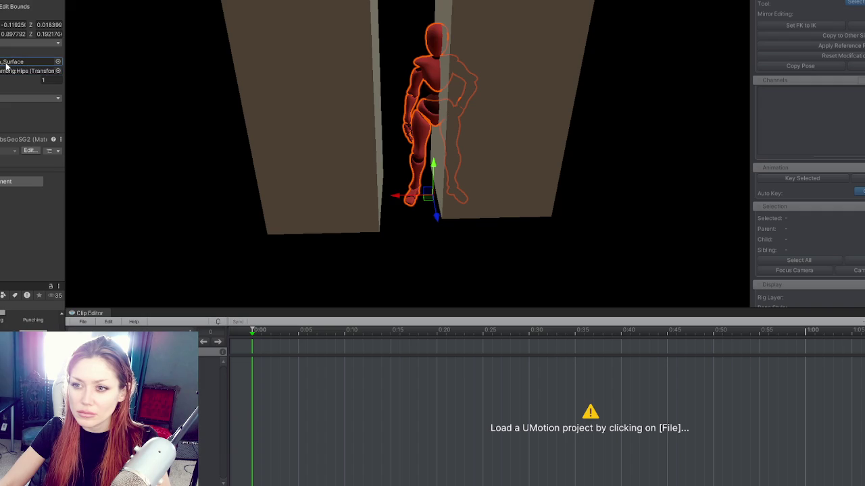
# Reimport the mannequin model by applying its changed import settings
pyautogui.click(33, 320)
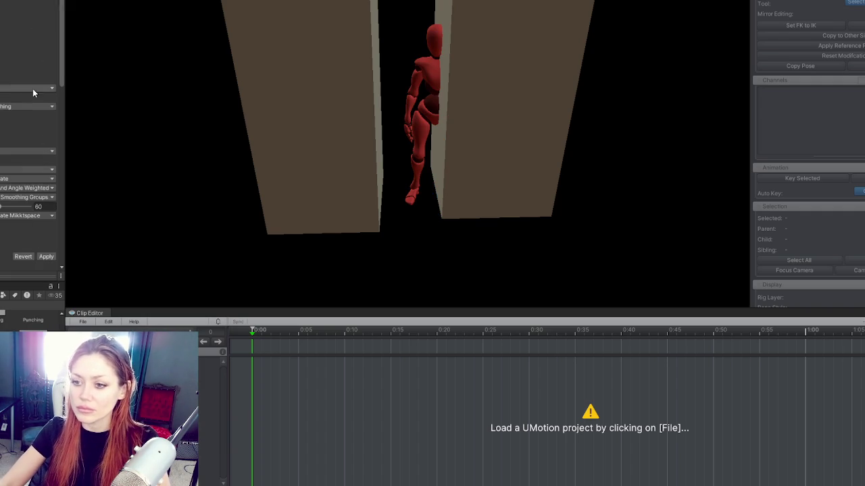
pyautogui.click(46, 257)
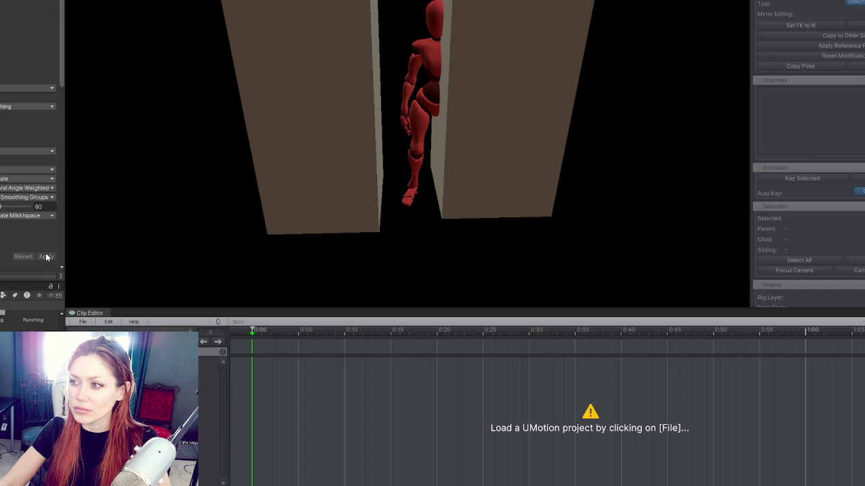
pyautogui.click(52, 259)
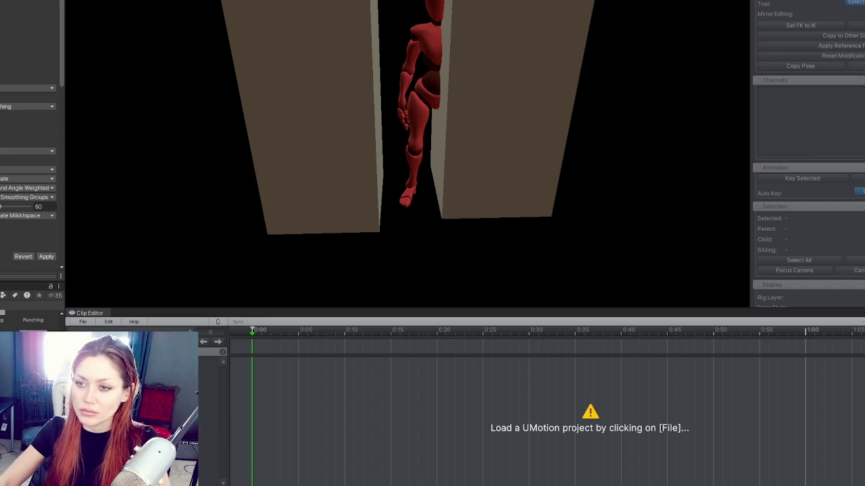
pyautogui.click(47, 256)
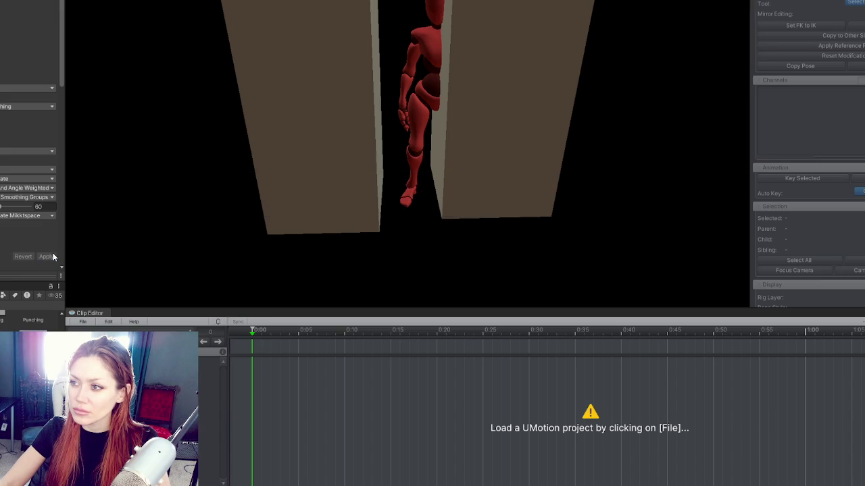
# Delete both pillars beside the mannequin, leave Prefab Mode and save the prefab changes
pyautogui.click(318, 88)
pyautogui.click(496, 77)
pyautogui.click(317, 88)
pyautogui.keyDown('shift'); pyautogui.click(505, 94); pyautogui.keyUp('shift')
pyautogui.press('Delete')
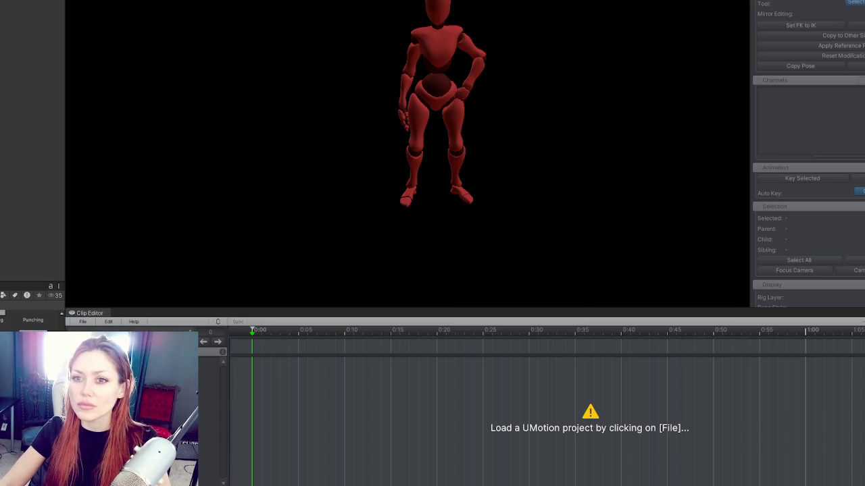
pyautogui.hotkey('ctrl', 'z')
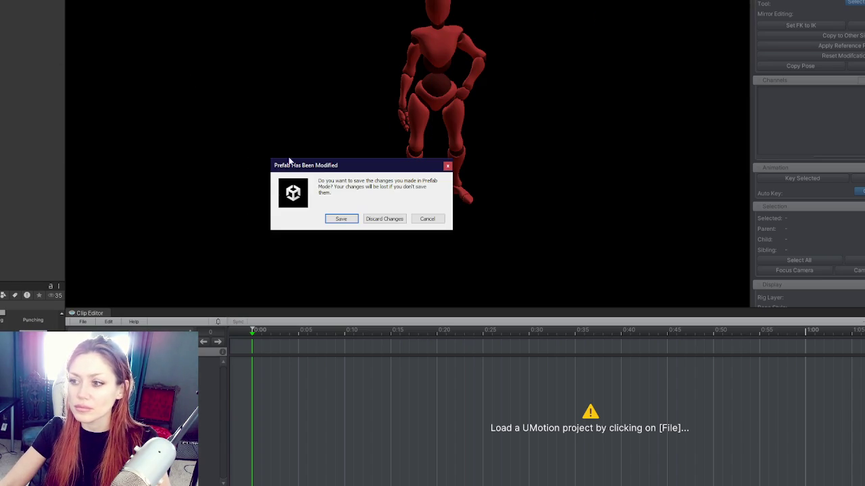
pyautogui.click(342, 218)
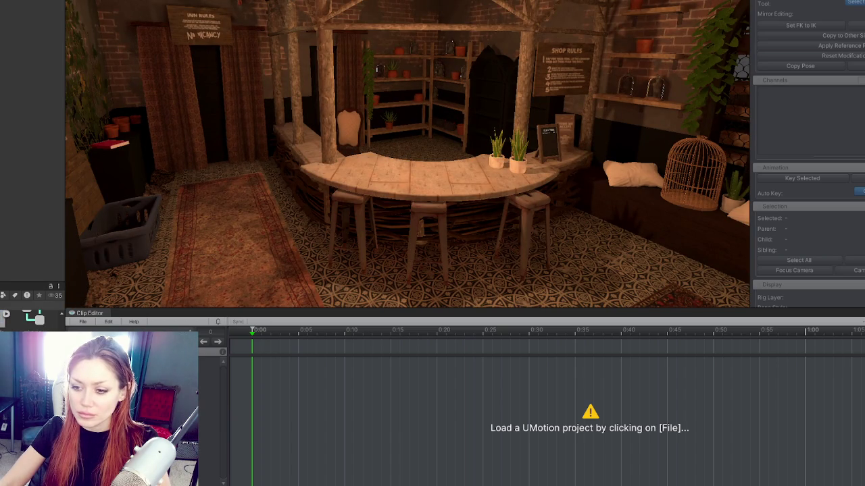
# Pan and orbit around the shop scene, selecting the plant and the right-hand board
pyautogui.moveTo(148, 234)
pyautogui.mouseDown()
pyautogui.moveTo(697, 122)
pyautogui.moveTo(612, 142)
pyautogui.moveTo(406, 141)
pyautogui.moveTo(540, 131)
pyautogui.moveTo(602, 108)
pyautogui.moveTo(567, 123)
pyautogui.moveTo(660, 146)
pyautogui.moveTo(532, 145)
pyautogui.moveTo(604, 108)
pyautogui.moveTo(414, 133)
pyautogui.moveTo(386, 189)
pyautogui.moveTo(388, 163)
pyautogui.moveTo(562, 73)
pyautogui.mouseUp()
pyautogui.click(372, 145)
pyautogui.click(552, 85)
pyautogui.click(553, 85)
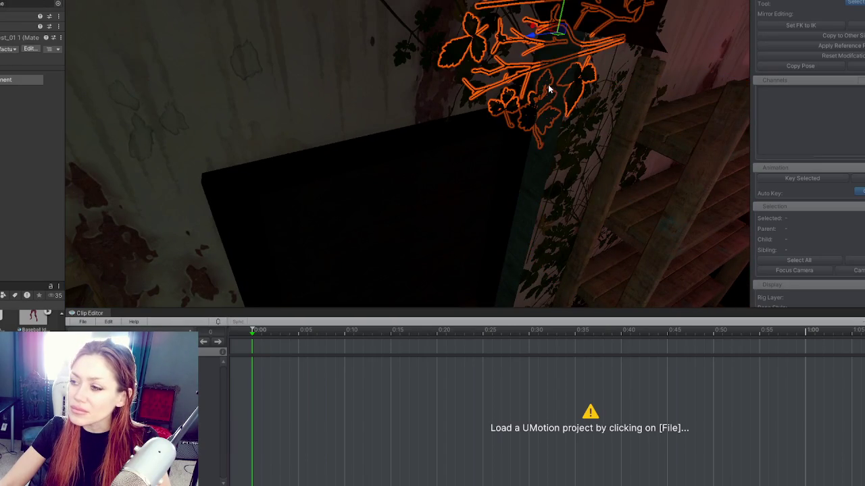
pyautogui.moveTo(526, 196)
pyautogui.mouseDown()
pyautogui.moveTo(529, 183)
pyautogui.moveTo(715, 176)
pyautogui.moveTo(571, 177)
pyautogui.moveTo(600, 168)
pyautogui.moveTo(666, 180)
pyautogui.moveTo(608, 189)
pyautogui.moveTo(620, 156)
pyautogui.moveTo(712, 182)
pyautogui.moveTo(712, 139)
pyautogui.moveTo(614, 91)
pyautogui.moveTo(554, 88)
pyautogui.moveTo(430, 106)
pyautogui.moveTo(470, 113)
pyautogui.moveTo(564, 162)
pyautogui.moveTo(377, 154)
pyautogui.mouseUp()
pyautogui.moveTo(562, 95)
pyautogui.mouseDown()
pyautogui.moveTo(471, 89)
pyautogui.moveTo(558, 81)
pyautogui.moveTo(597, 131)
pyautogui.moveTo(66, 89)
pyautogui.moveTo(331, 120)
pyautogui.moveTo(232, 110)
pyautogui.moveTo(683, 85)
pyautogui.moveTo(428, 69)
pyautogui.moveTo(240, 96)
pyautogui.moveTo(612, 71)
pyautogui.moveTo(550, 77)
pyautogui.moveTo(558, 105)
pyautogui.moveTo(633, 75)
pyautogui.moveTo(272, 70)
pyautogui.moveTo(242, 95)
pyautogui.mouseUp()
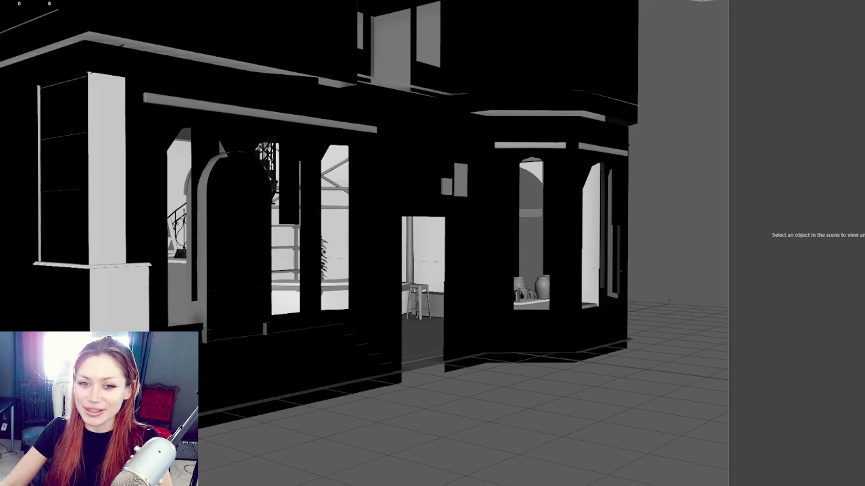
# Frame the apothecary house, select its exterior and the Upper_Floor_Box, then orbit to a side view
pyautogui.press('f')
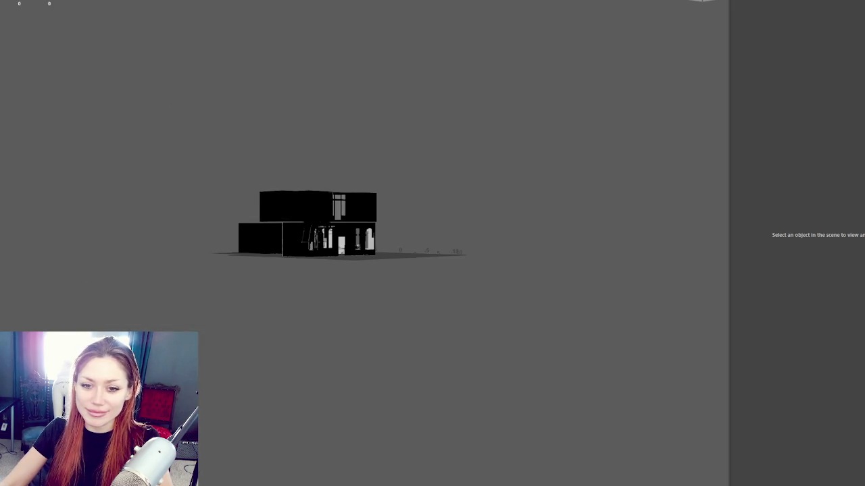
pyautogui.scroll(5, 320, 250)
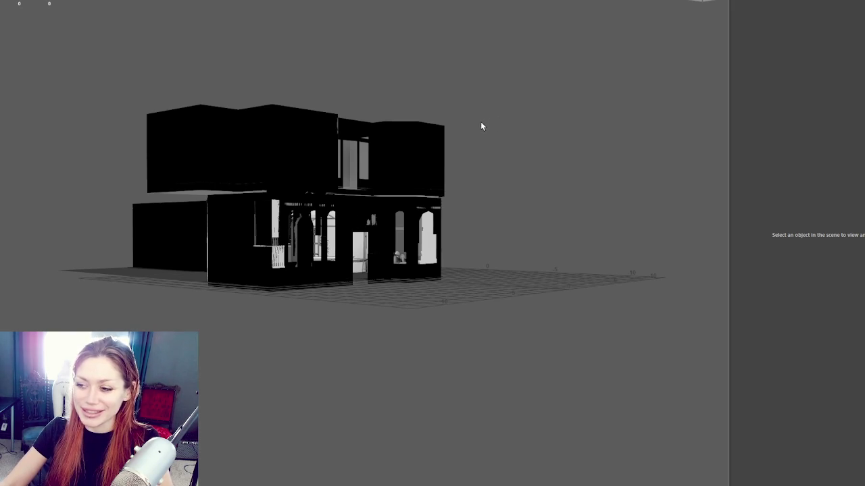
pyautogui.scroll(2, 277, 69)
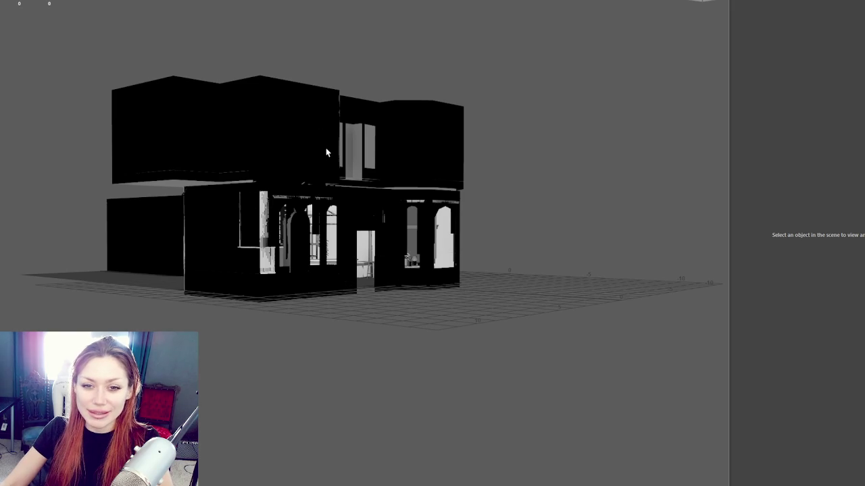
pyautogui.scroll(1, 326, 153)
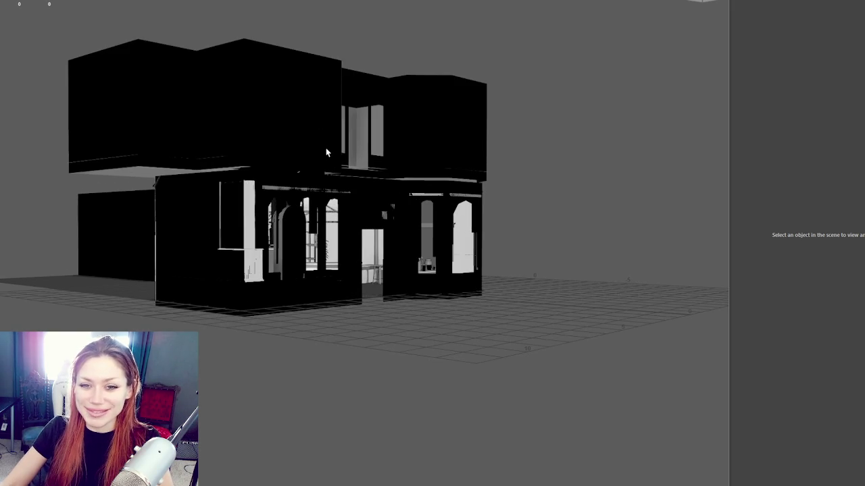
pyautogui.click(201, 149)
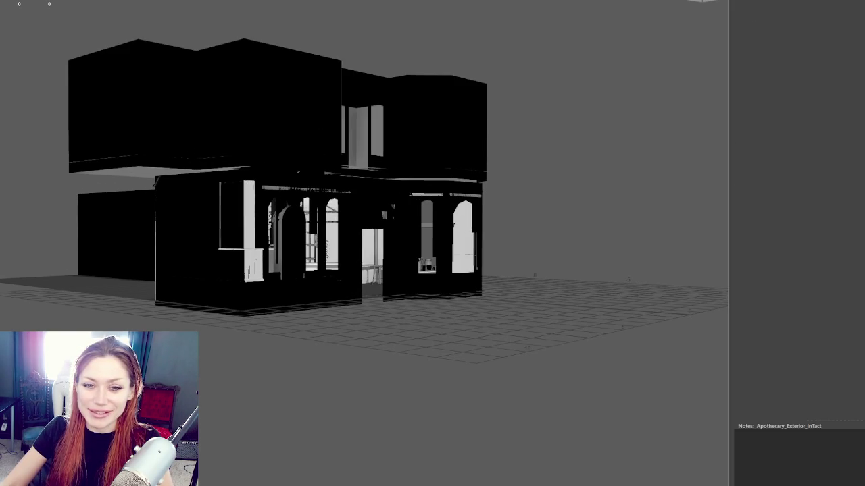
pyautogui.click(460, 93)
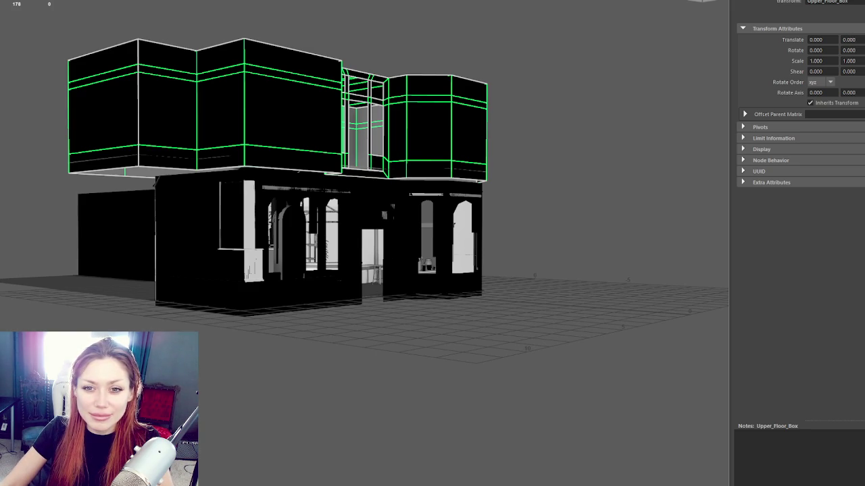
pyautogui.moveTo(158, 219)
pyautogui.keyDown('alt'); pyautogui.mouseDown()
pyautogui.moveTo(297, 222)
pyautogui.moveTo(274, 212)
pyautogui.moveTo(257, 236)
pyautogui.moveTo(317, 250)
pyautogui.mouseUp(); pyautogui.keyUp('alt')
pyautogui.scroll(3, 261, 236)
pyautogui.scroll(-3, 263, 238)
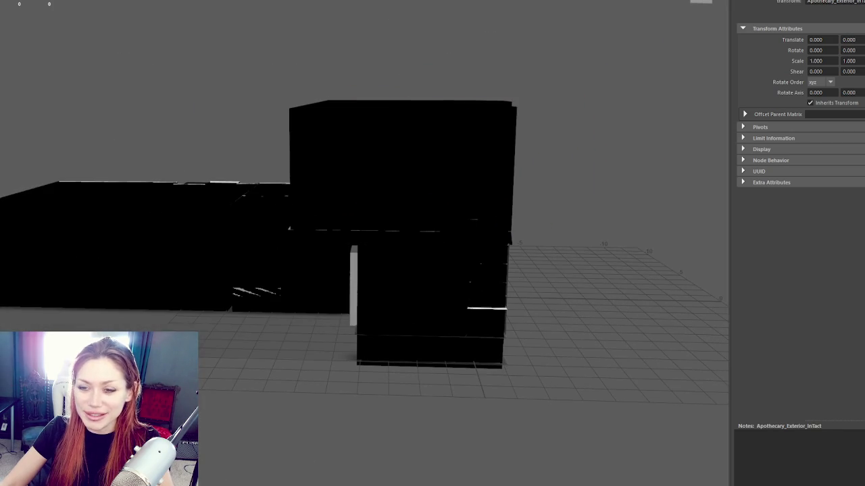
# Select the house's Roof, Walls and Trim objects in turn, reframing on the porch
pyautogui.scroll(-3, 255, 254)
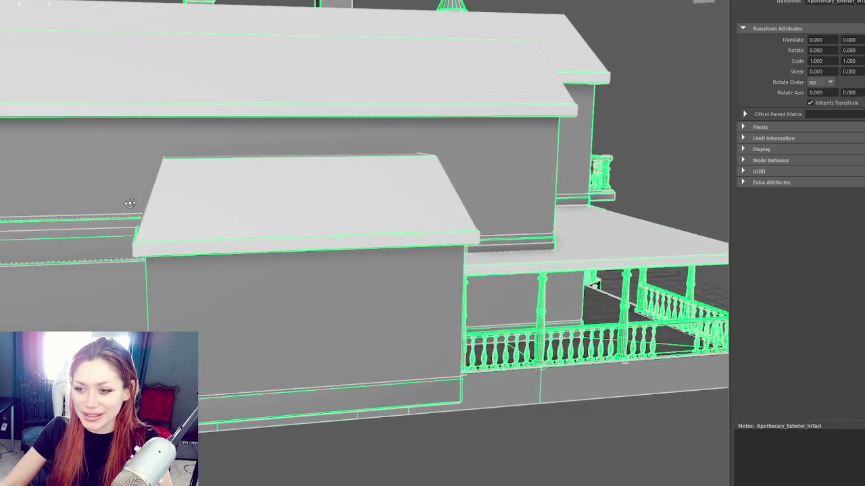
pyautogui.click(255, 254)
pyautogui.moveTo(255, 254)
pyautogui.mouseDown()
pyautogui.moveTo(286, 247)
pyautogui.moveTo(353, 268)
pyautogui.mouseUp()
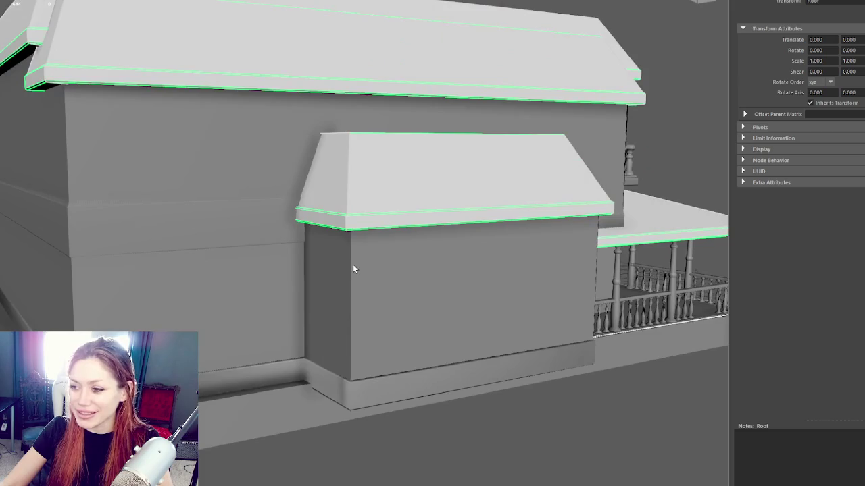
pyautogui.click(352, 269)
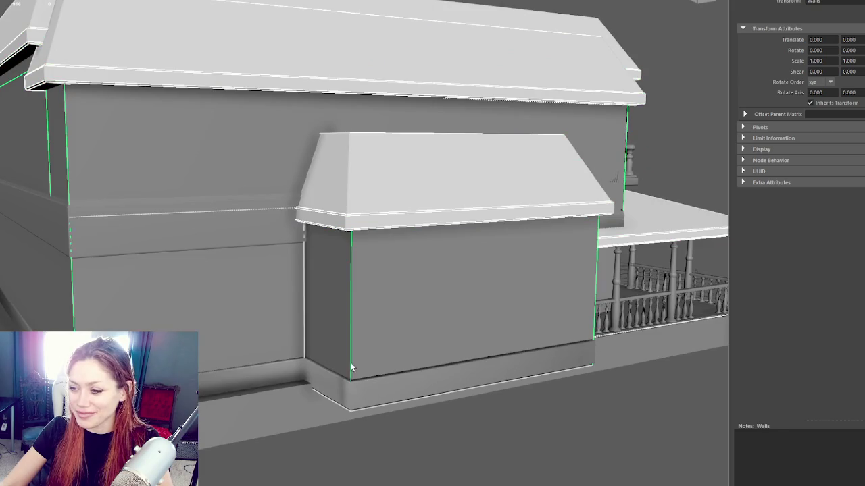
pyautogui.click(346, 390)
pyautogui.moveTo(346, 390)
pyautogui.mouseDown()
pyautogui.moveTo(392, 328)
pyautogui.moveTo(360, 329)
pyautogui.moveTo(347, 274)
pyautogui.moveTo(340, 289)
pyautogui.moveTo(384, 148)
pyautogui.moveTo(357, 247)
pyautogui.moveTo(329, 245)
pyautogui.moveTo(356, 239)
pyautogui.moveTo(360, 249)
pyautogui.moveTo(241, 212)
pyautogui.moveTo(221, 221)
pyautogui.moveTo(302, 400)
pyautogui.mouseUp()
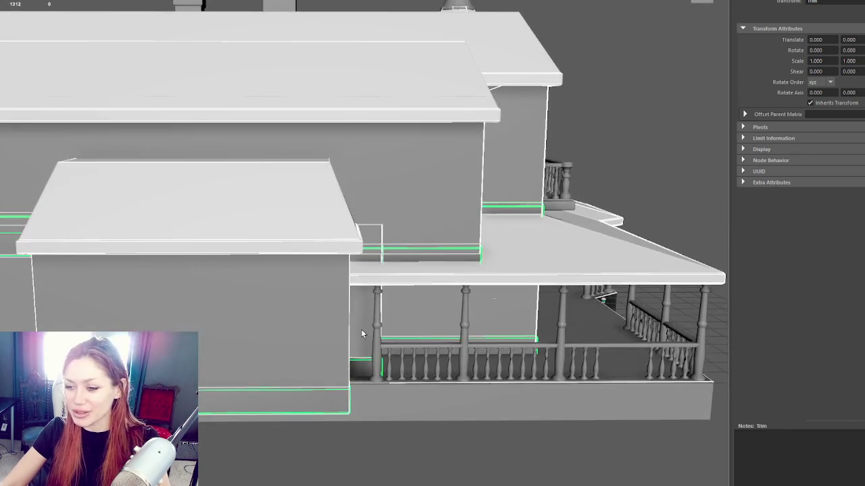
# In wireframe, marquee-select wall vertices, then select the whole Apothecary_Exterior_InTact group
pyautogui.press('4')
pyautogui.moveTo(303, 400)
pyautogui.mouseDown()
pyautogui.moveTo(345, 397)
pyautogui.moveTo(332, 367)
pyautogui.moveTo(303, 367)
pyautogui.moveTo(332, 367)
pyautogui.moveTo(328, 241)
pyautogui.moveTo(247, 315)
pyautogui.mouseUp()
pyautogui.moveTo(425, 278)
pyautogui.mouseDown()
pyautogui.moveTo(389, 289)
pyautogui.moveTo(286, 241)
pyautogui.mouseUp()
pyautogui.press('w')
pyautogui.press('F8')
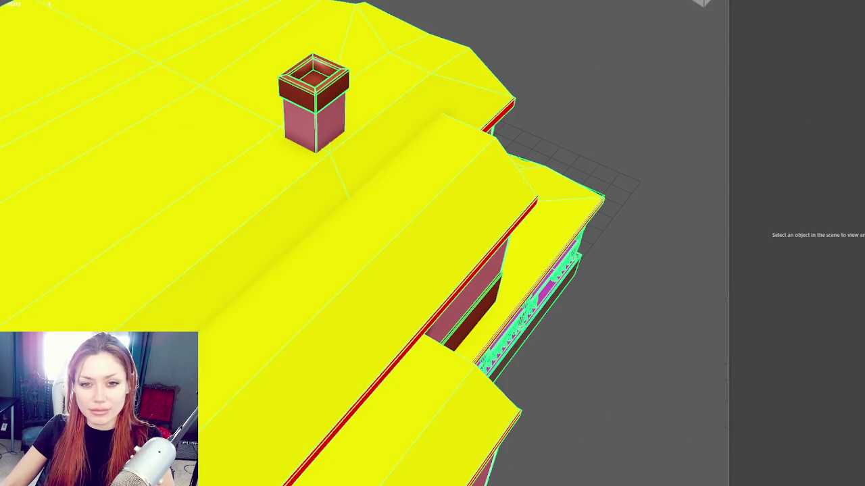
# Orbit to a side view of the house and porch, briefly entering component mode
pyautogui.scroll(-3, 133, 132)
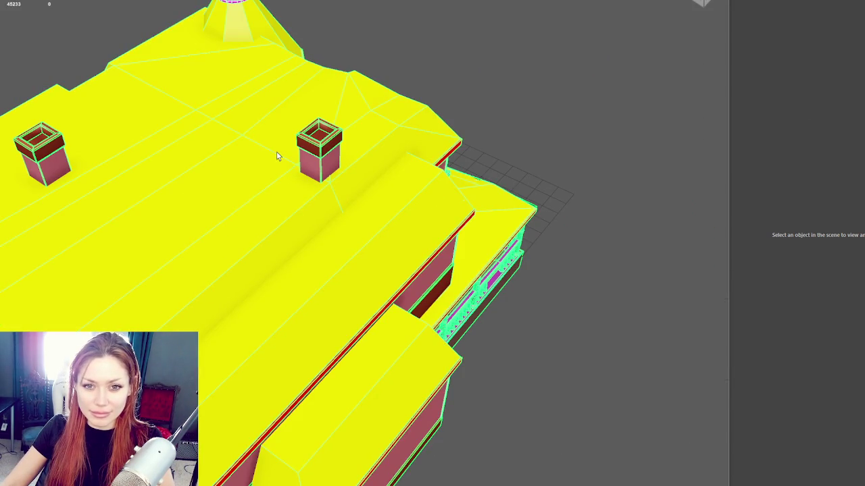
pyautogui.moveTo(561, 178)
pyautogui.mouseDown()
pyautogui.moveTo(531, 172)
pyautogui.moveTo(290, 187)
pyautogui.mouseUp()
pyautogui.scroll(5, 258, 205)
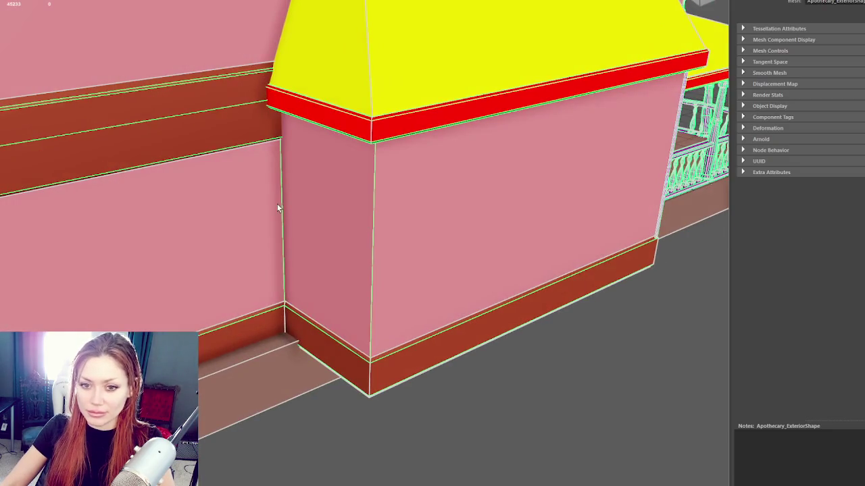
pyautogui.scroll(-5, 394, 208)
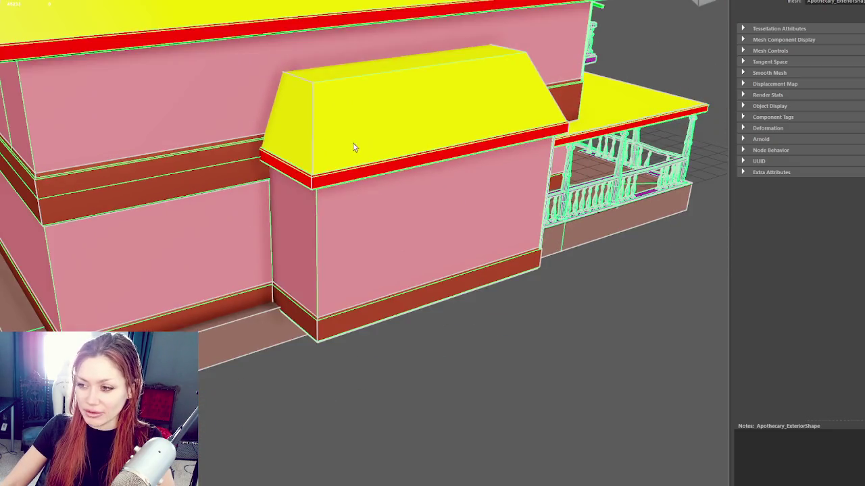
pyautogui.scroll(3, 353, 147)
pyautogui.rightClick(210, 158)
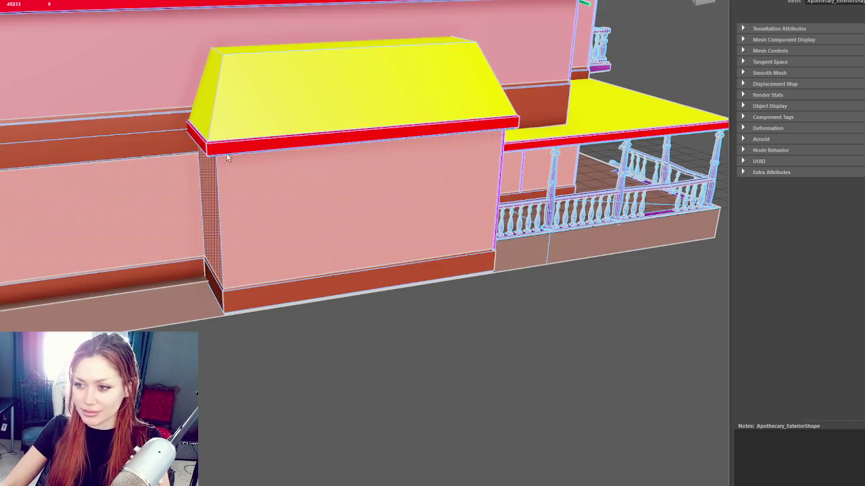
pyautogui.press('F8')
# Select the bay wall vertices in wireframe and slide them to the left
pyautogui.moveTo(322, 115)
pyautogui.mouseDown()
pyautogui.moveTo(200, 149)
pyautogui.moveTo(437, 119)
pyautogui.moveTo(289, 133)
pyautogui.mouseUp()
pyautogui.press('4')
pyautogui.rightClick(290, 133)
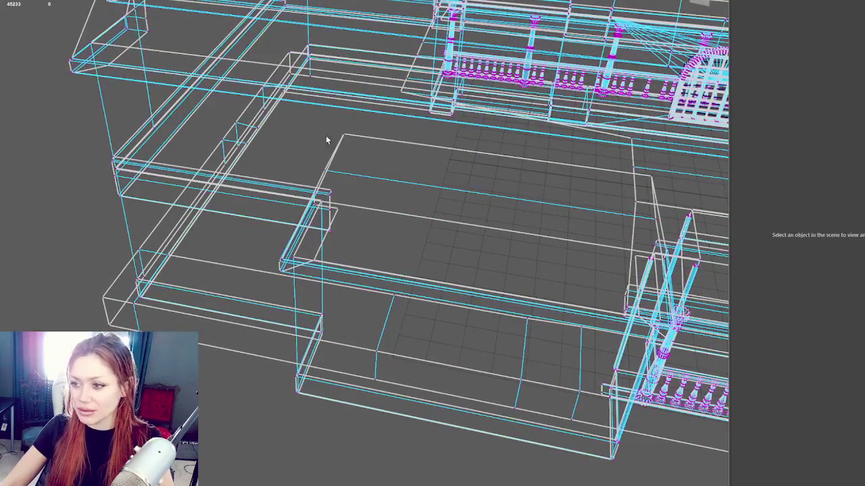
pyautogui.moveTo(361, 133); pyautogui.dragTo(257, 276)
pyautogui.moveTo(347, 295); pyautogui.dragTo(248, 410)
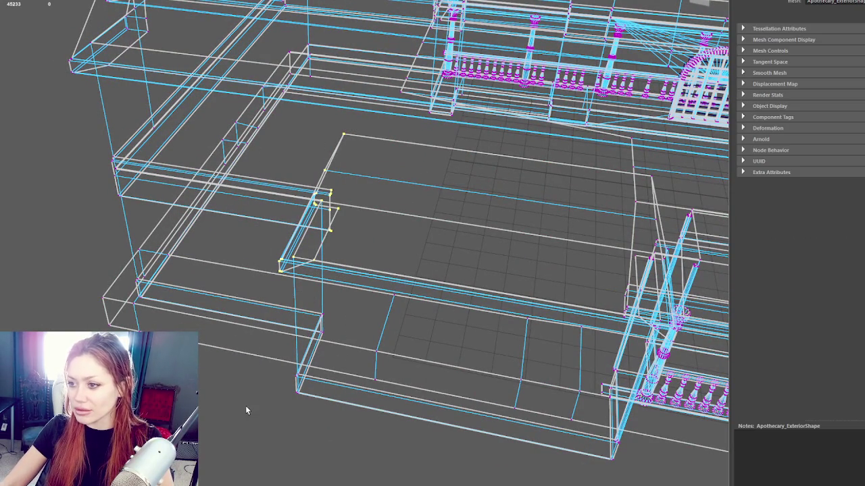
pyautogui.press('5')
pyautogui.press('w')
pyautogui.scroll(3, 328, 241)
pyautogui.moveTo(384, 222); pyautogui.dragTo(348, 225)
pyautogui.press('f')
# Switch to face mode and select the bay's wall faces and the brown trim band faces
pyautogui.rightClick(261, 122)
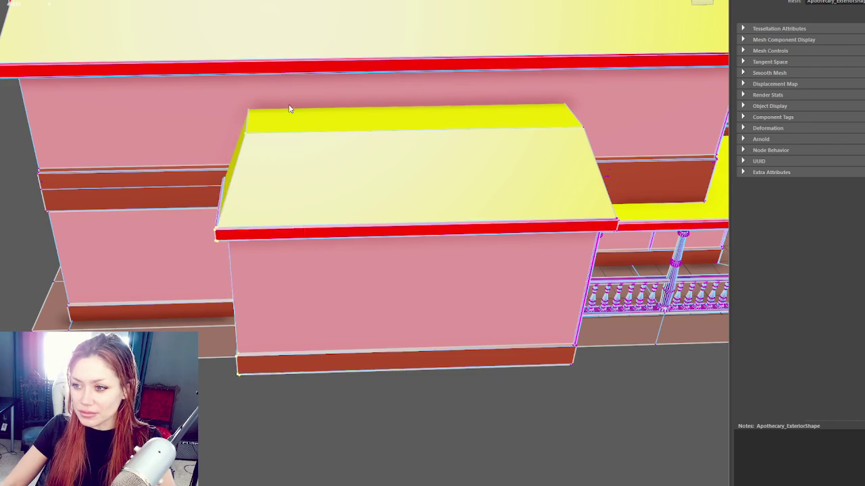
pyautogui.click(304, 108)
pyautogui.rightClick(307, 138)
pyautogui.click(309, 167)
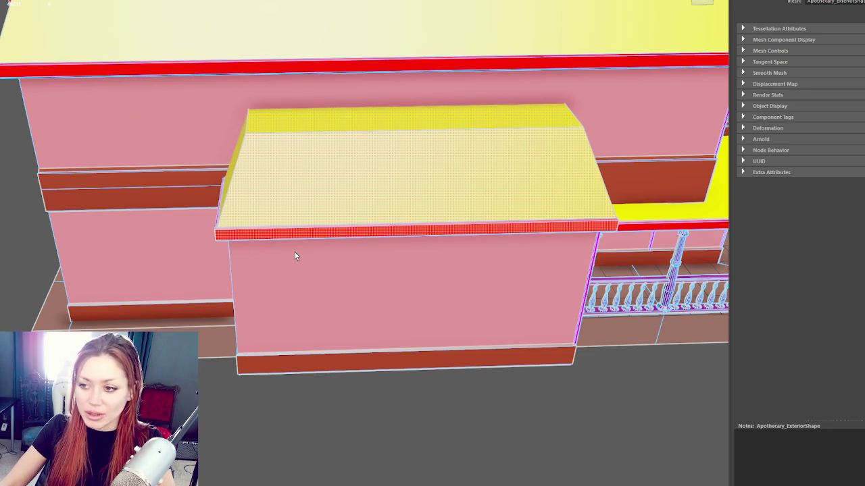
pyautogui.click(238, 268)
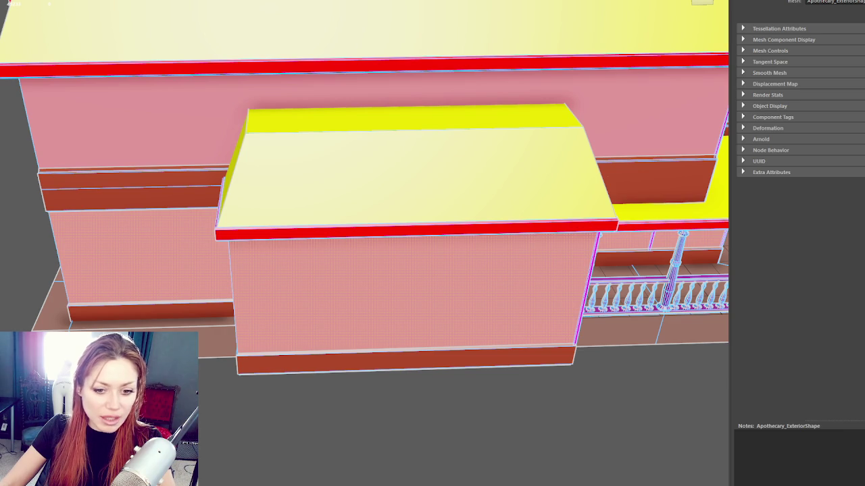
pyautogui.click(293, 358)
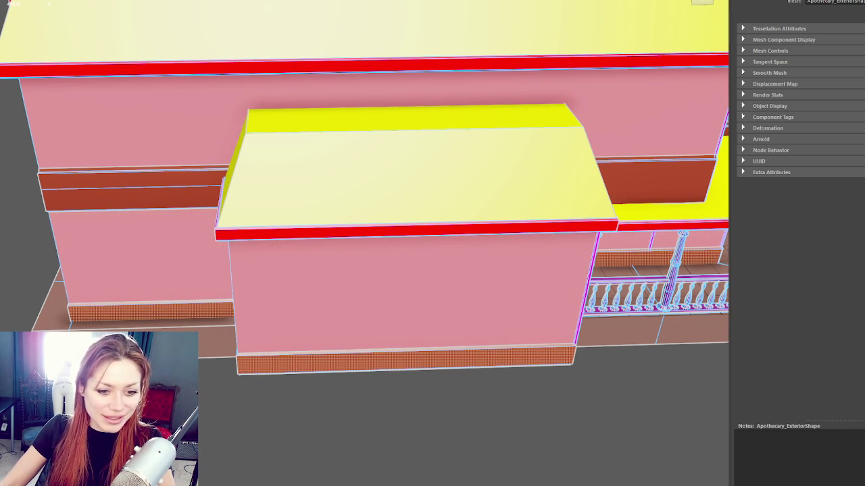
# Return to object mode, orbit out to view the whole Apothecary_Exterior house, then deselect it
pyautogui.scroll(-3, 167, 220)
pyautogui.press('F8')
pyautogui.moveTo(167, 220); pyautogui.dragTo(247, 202)
pyautogui.scroll(3, 248, 202)
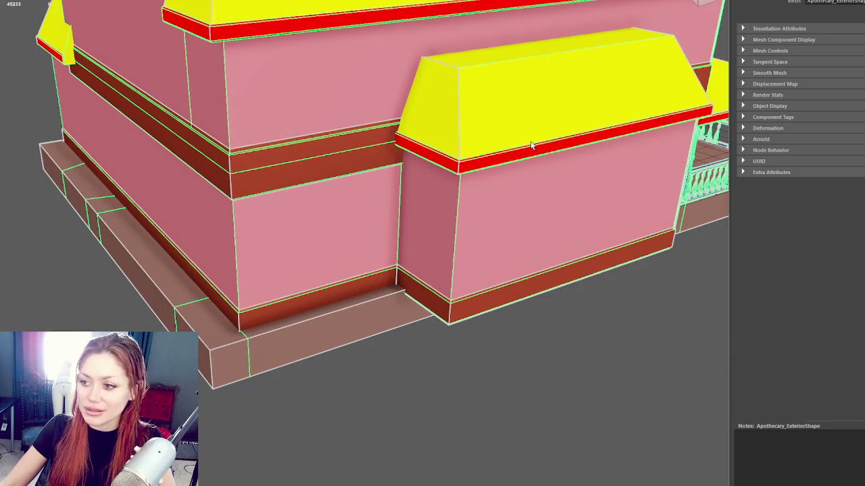
pyautogui.scroll(-5, 520, 152)
pyautogui.moveTo(520, 152); pyautogui.dragTo(472, 155)
pyautogui.press('Up')
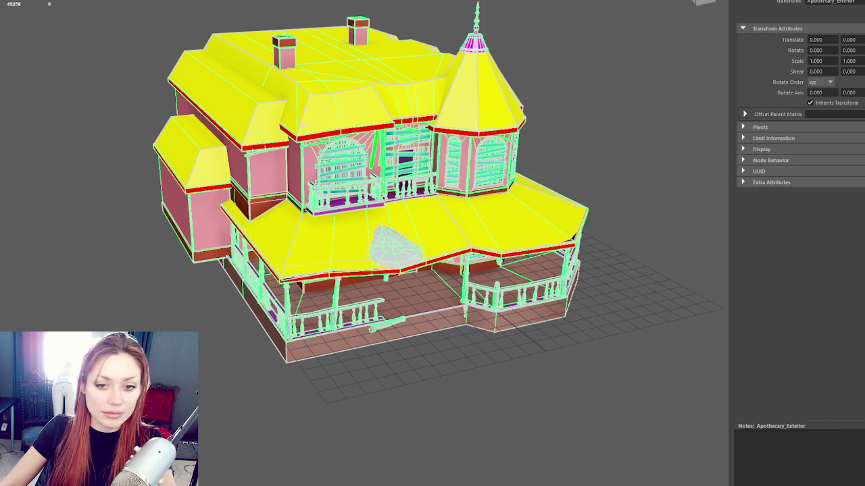
pyautogui.click(36, 225)
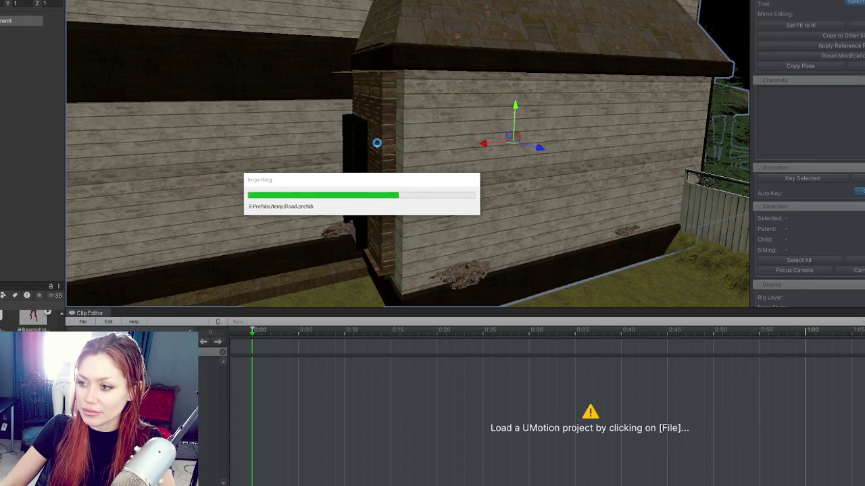
# Orbit around the house and yard, selecting the house, porch floor and Terrain 1
pyautogui.moveTo(367, 143)
pyautogui.mouseDown()
pyautogui.moveTo(570, 112)
pyautogui.moveTo(407, 117)
pyautogui.moveTo(439, 122)
pyautogui.moveTo(415, 129)
pyautogui.moveTo(388, 112)
pyautogui.moveTo(462, 107)
pyautogui.moveTo(266, 25)
pyautogui.moveTo(358, 52)
pyautogui.moveTo(597, 87)
pyautogui.moveTo(704, 60)
pyautogui.moveTo(674, 27)
pyautogui.moveTo(634, 5)
pyautogui.moveTo(538, 23)
pyautogui.moveTo(347, 35)
pyautogui.moveTo(509, 31)
pyautogui.moveTo(344, 193)
pyautogui.mouseUp()
pyautogui.click(325, 247)
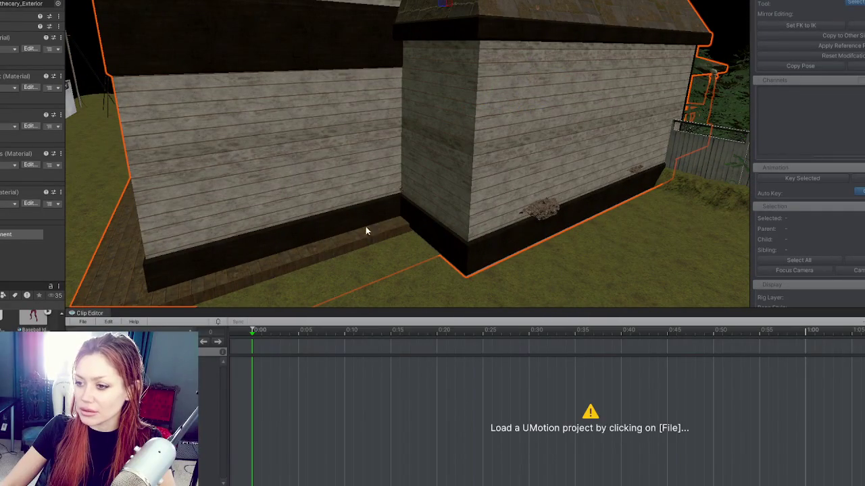
pyautogui.click(233, 255)
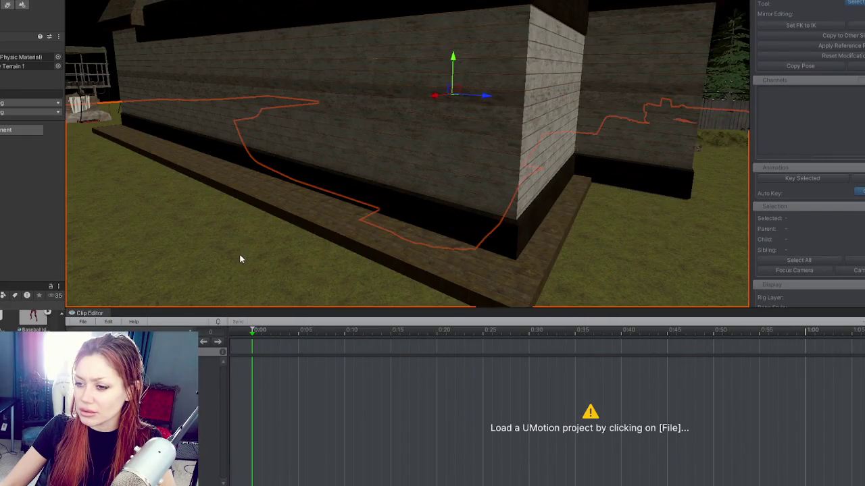
pyautogui.click(363, 228)
pyautogui.click(363, 229)
pyautogui.moveTo(363, 228)
pyautogui.mouseDown()
pyautogui.moveTo(395, 115)
pyautogui.moveTo(448, 45)
pyautogui.moveTo(286, 45)
pyautogui.moveTo(121, 69)
pyautogui.moveTo(253, 95)
pyautogui.moveTo(304, 135)
pyautogui.moveTo(350, 92)
pyautogui.mouseUp()
# Select the left and right dirt decals on the house wall
pyautogui.click(278, 201)
pyautogui.click(465, 193)
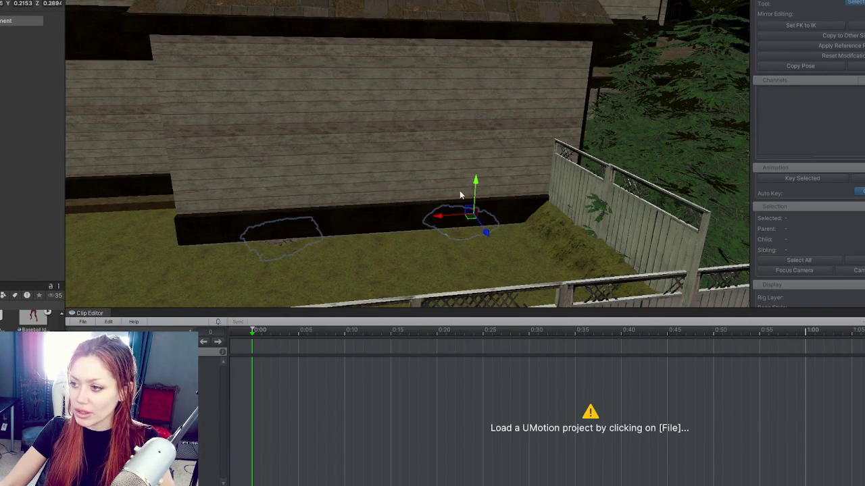
pyautogui.scroll(3, 411, 205)
pyautogui.scroll(-5, 411, 209)
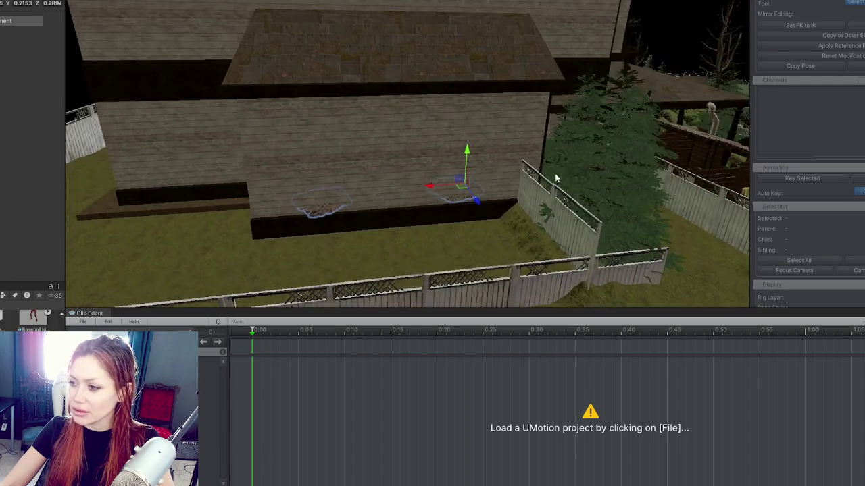
# Move the pine tree by the fence in front of the house wall, then delete it
pyautogui.click(567, 189)
pyautogui.moveTo(531, 216); pyautogui.dragTo(398, 218)
pyautogui.click(457, 261)
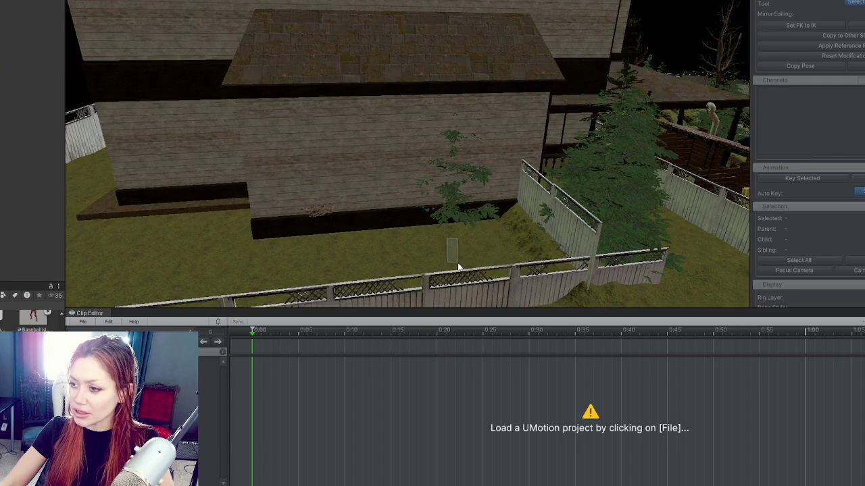
pyautogui.click(453, 244)
pyautogui.moveTo(454, 247)
pyautogui.mouseDown()
pyautogui.moveTo(435, 270)
pyautogui.moveTo(430, 263)
pyautogui.moveTo(551, 248)
pyautogui.mouseUp()
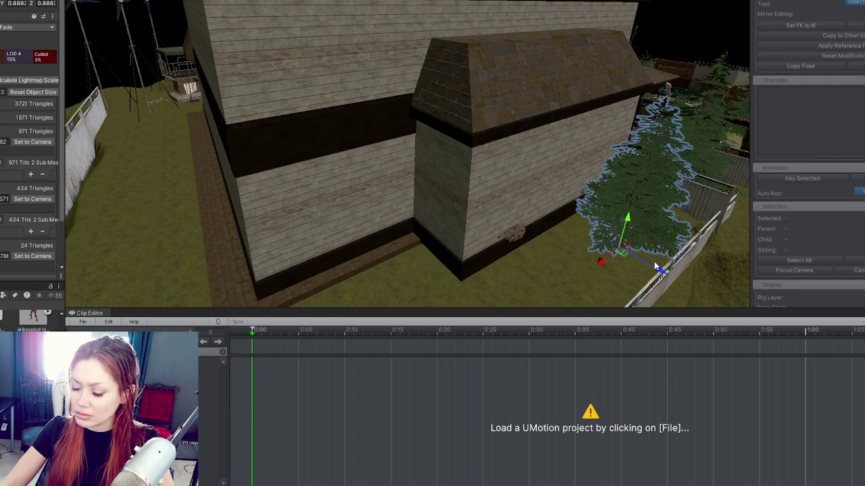
pyautogui.press('Delete')
pyautogui.moveTo(744, 189)
pyautogui.mouseDown()
pyautogui.moveTo(548, 187)
pyautogui.moveTo(594, 223)
pyautogui.moveTo(452, 197)
pyautogui.moveTo(428, 201)
pyautogui.moveTo(369, 79)
pyautogui.moveTo(322, 76)
pyautogui.mouseUp()
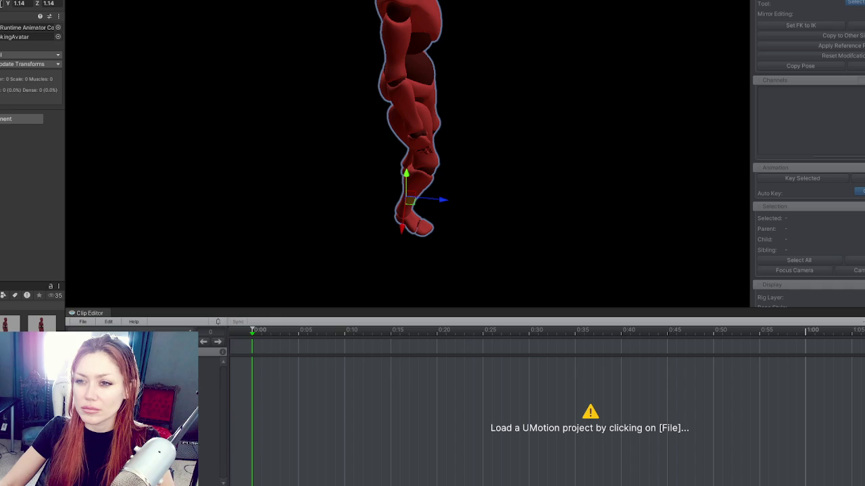
# Undo the mannequin's enlarged scale, frame it in view and save the prefab changes
pyautogui.hotkey('ctrl', 'z')
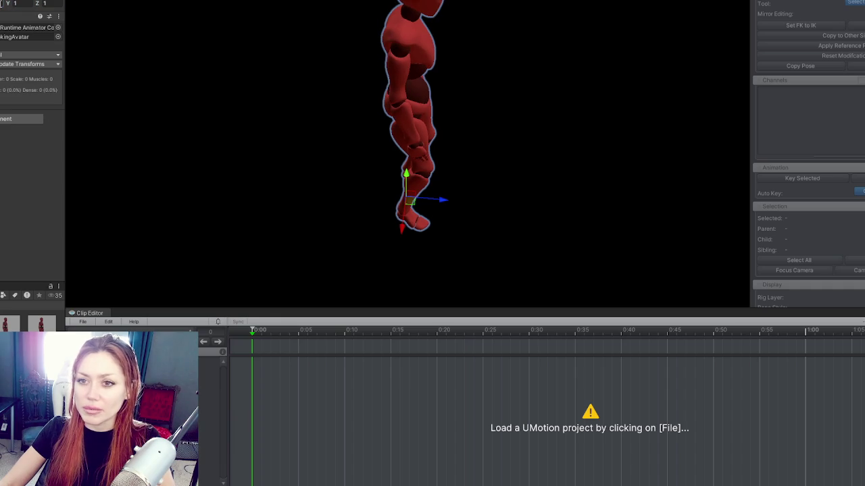
pyautogui.press('Escape')
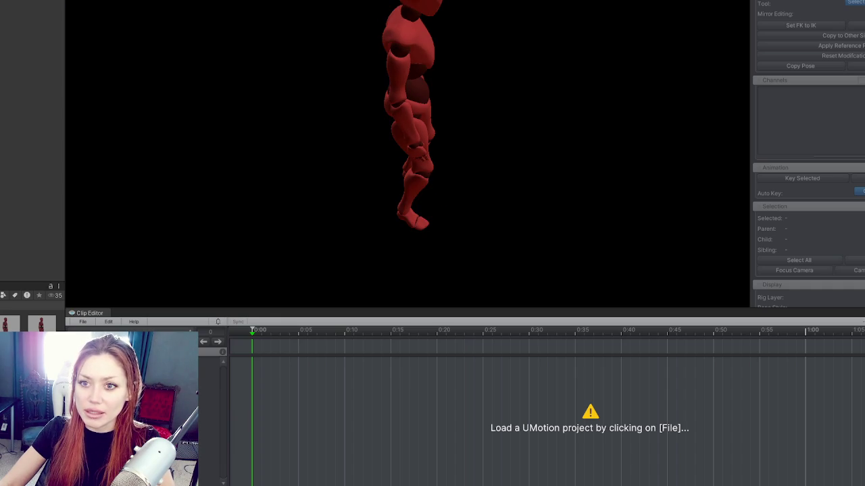
pyautogui.hotkey('ctrl', 'z')
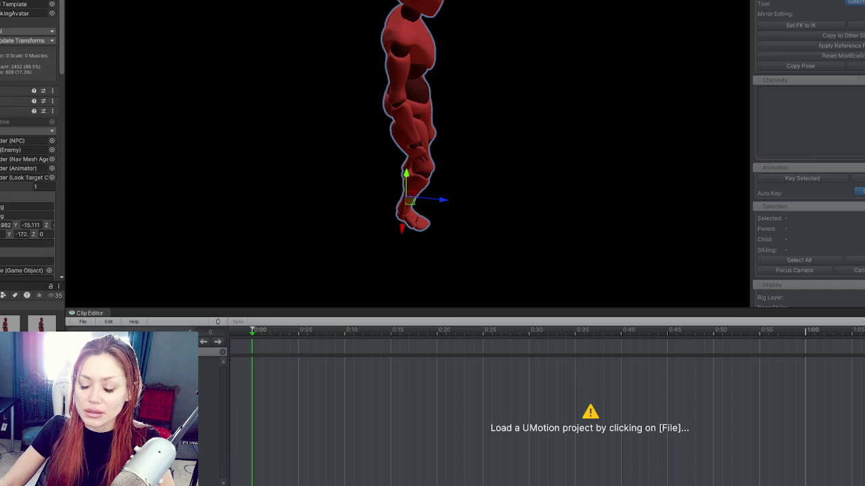
pyautogui.press('f')
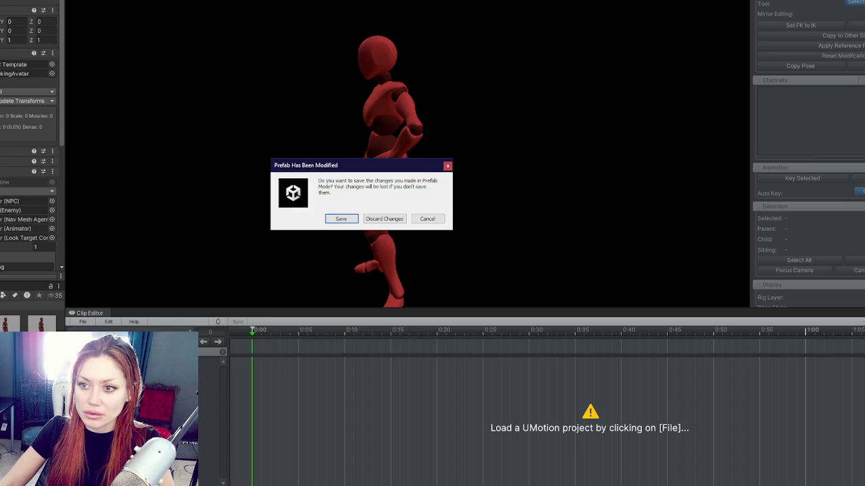
pyautogui.click(346, 217)
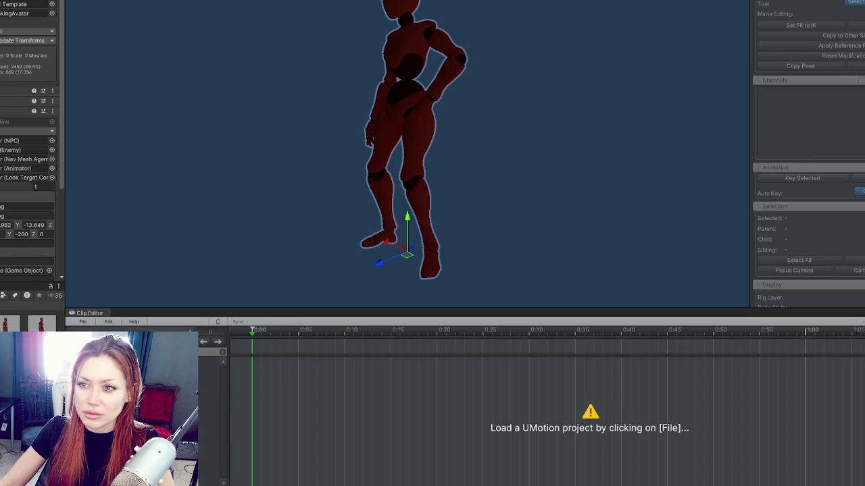
# Set the mannequin's Y and Z scale to 1.05 after trying 1.1 and 1
pyautogui.write('1.1')
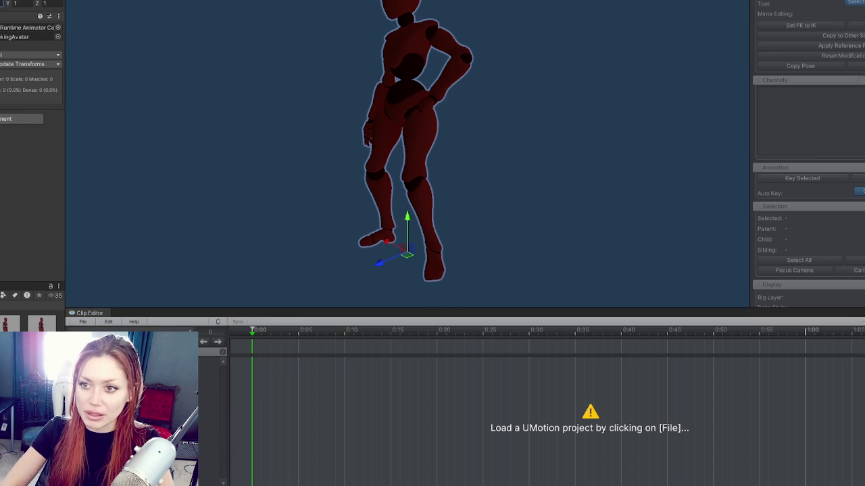
pyautogui.press('Tab')
pyautogui.write('1.1')
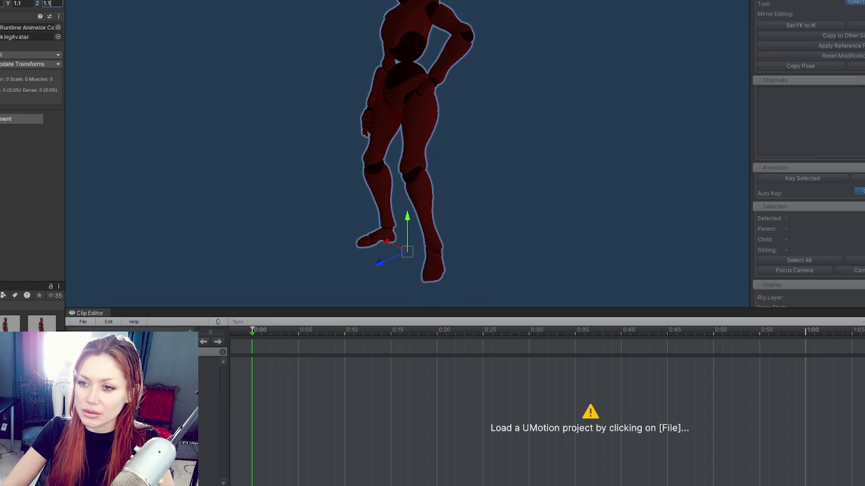
pyautogui.press('Return')
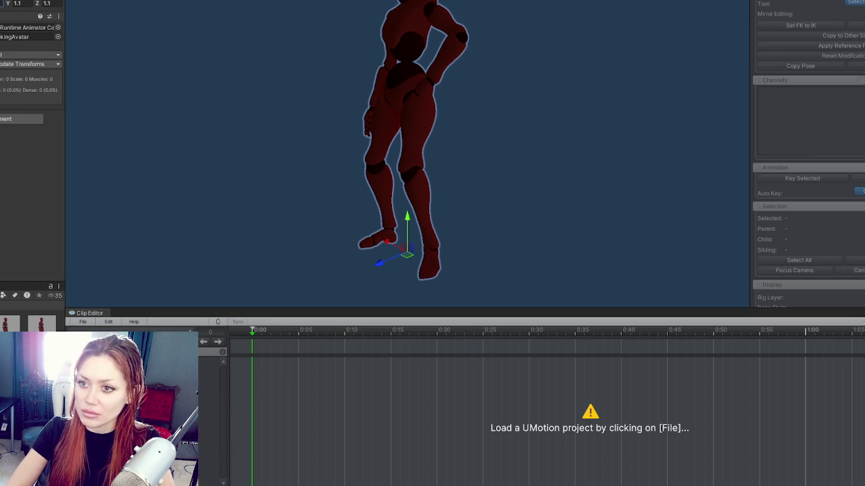
pyautogui.click(15, 2)
pyautogui.write('1')
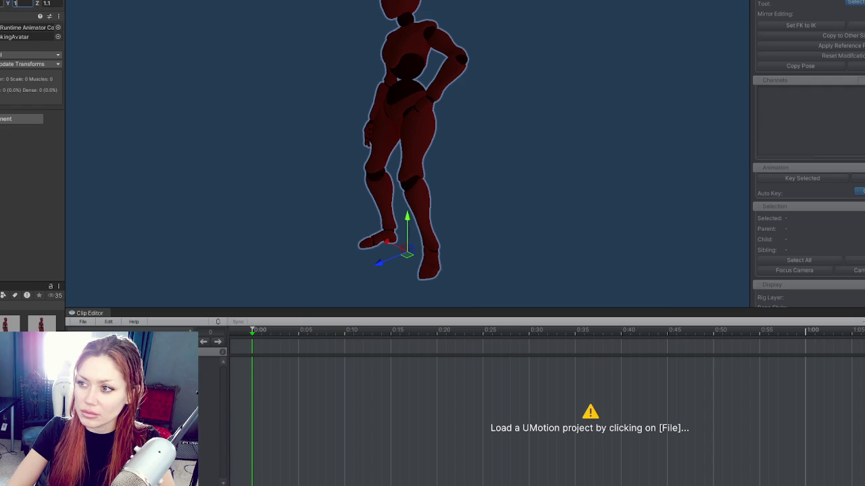
pyautogui.press('Return')
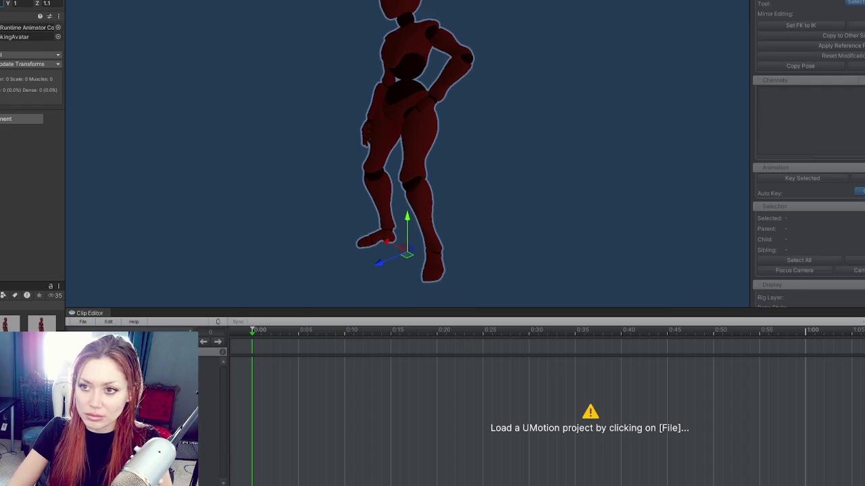
pyautogui.click(15, 3)
pyautogui.write('1.05')
pyautogui.press('Tab')
pyautogui.write('1.05')
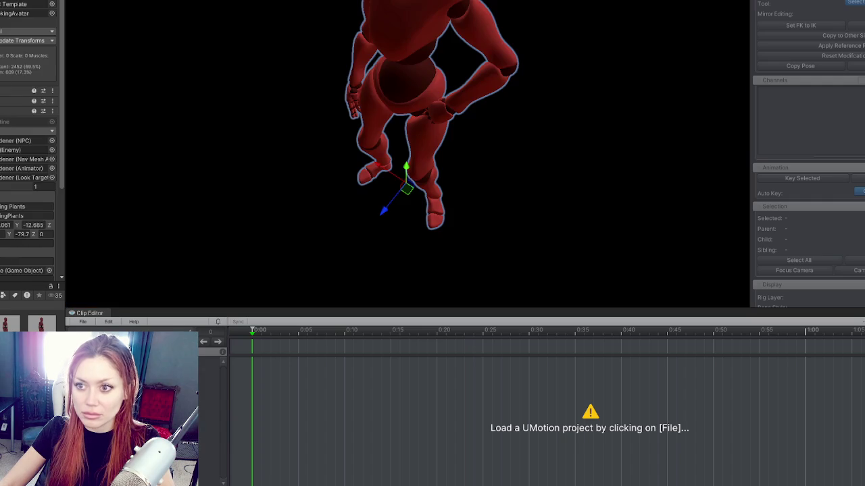
# Undo the mannequin's scale change back to 1 and select the mannequin in the scene
pyautogui.hotkey('ctrl', 'z')
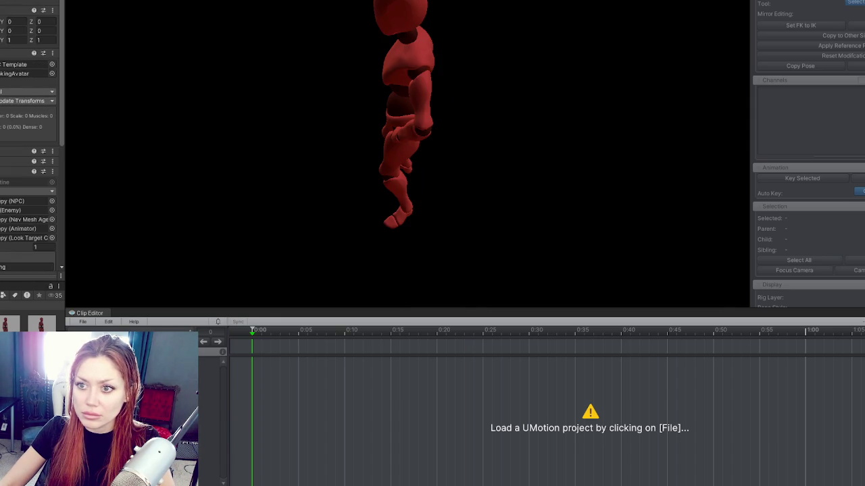
pyautogui.click(403, 186)
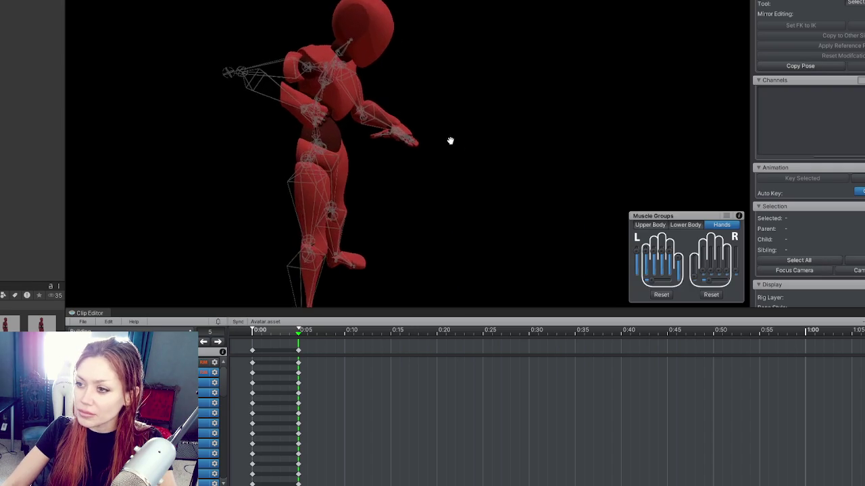
# Orbit and zoom the Scene view to a closer side view of the mannequin
pyautogui.scroll(-5, 479, 138)
pyautogui.moveTo(479, 154)
pyautogui.mouseDown()
pyautogui.moveTo(337, 162)
pyautogui.moveTo(269, 112)
pyautogui.mouseUp()
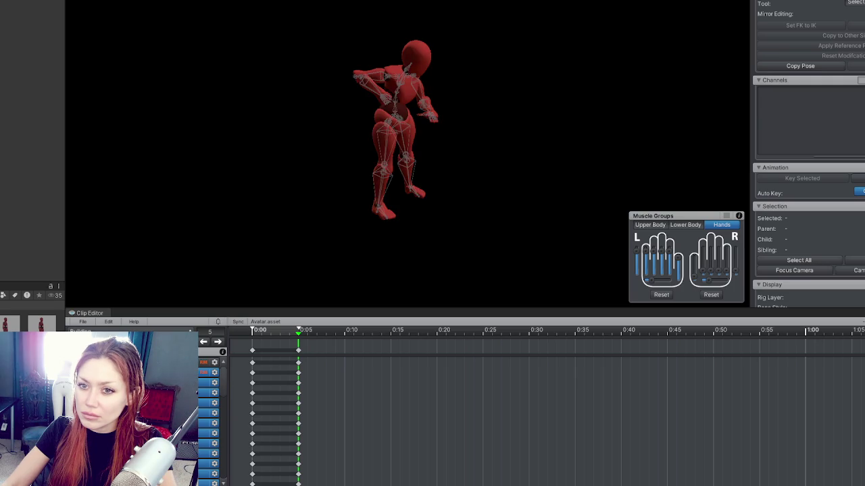
pyautogui.scroll(3, 300, 88)
pyautogui.moveTo(300, 89)
pyautogui.mouseDown()
pyautogui.moveTo(274, 108)
pyautogui.moveTo(512, 121)
pyautogui.moveTo(444, 112)
pyautogui.moveTo(307, 142)
pyautogui.moveTo(376, 117)
pyautogui.moveTo(490, 114)
pyautogui.moveTo(442, 131)
pyautogui.mouseUp()
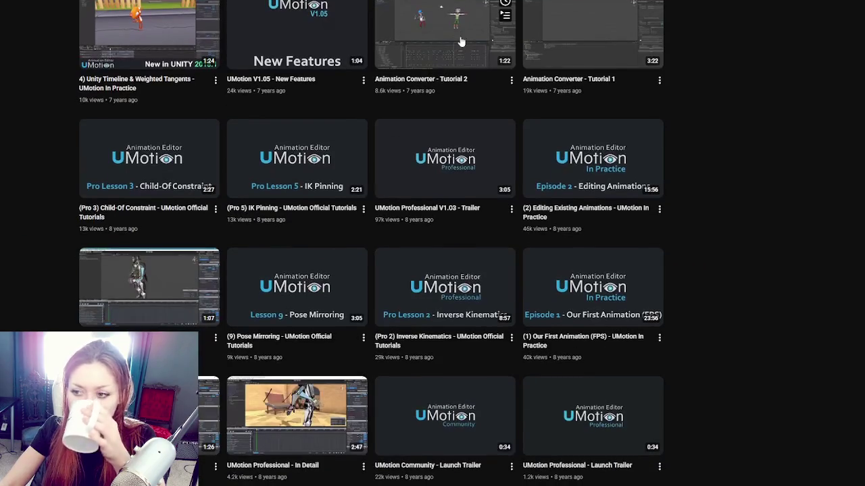
# Sort the channel's videos by popular, then newest, and scroll through the list
pyautogui.scroll(5, 444, 108)
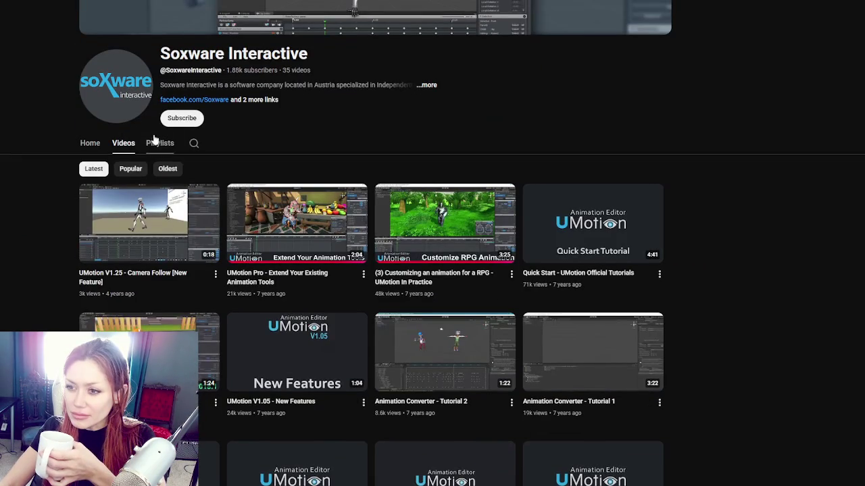
pyautogui.click(133, 173)
pyautogui.click(102, 171)
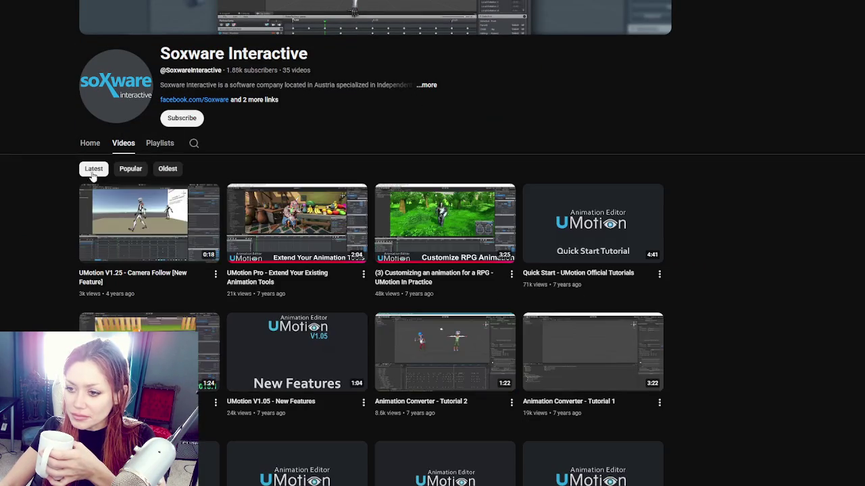
pyautogui.scroll(-4, 544, 207)
pyautogui.scroll(-5, 544, 207)
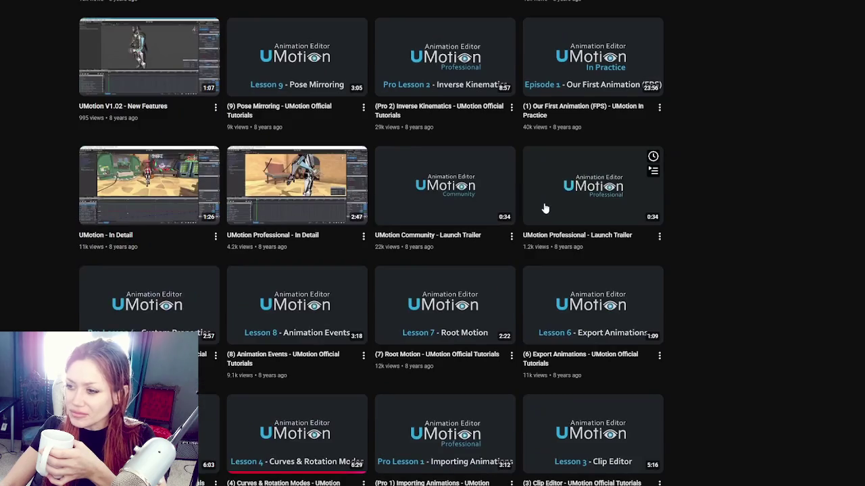
pyautogui.scroll(-3, 544, 208)
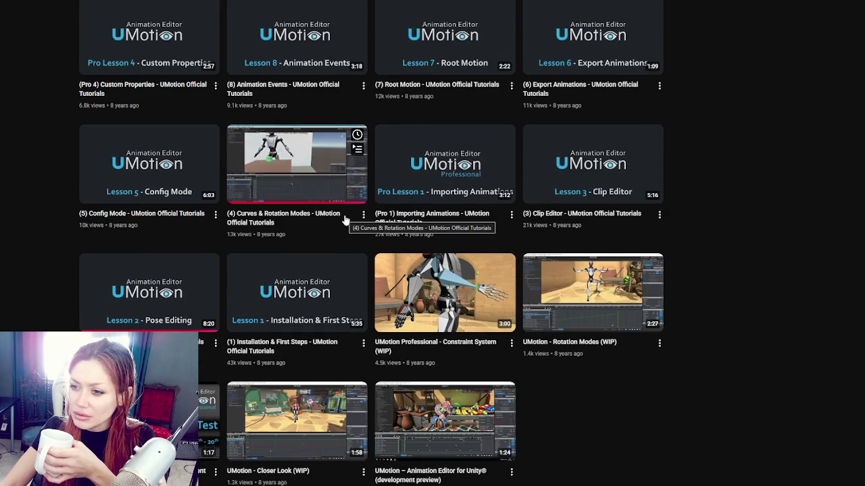
pyautogui.scroll(2, 778, 222)
pyautogui.scroll(1, 778, 222)
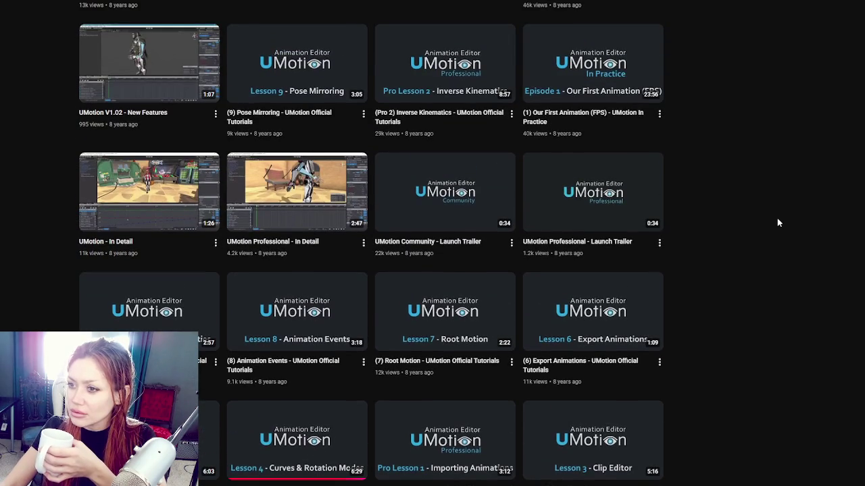
pyautogui.scroll(2, 777, 223)
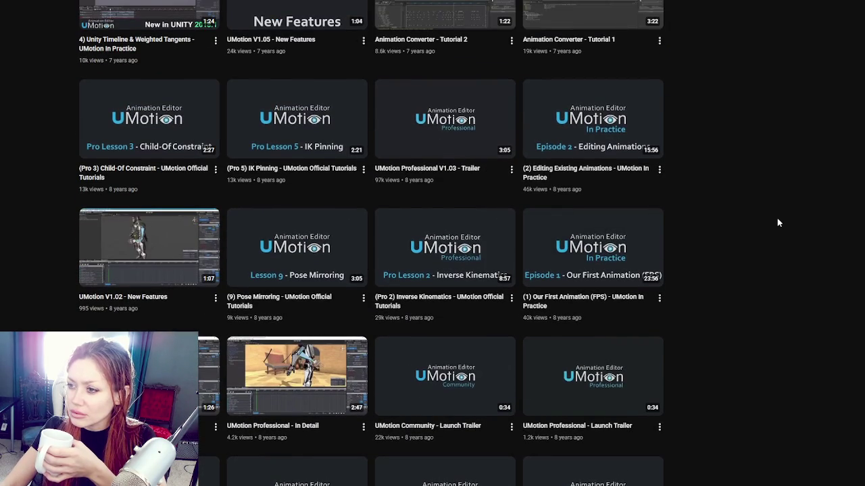
pyautogui.scroll(2, 778, 223)
pyautogui.scroll(3, 777, 222)
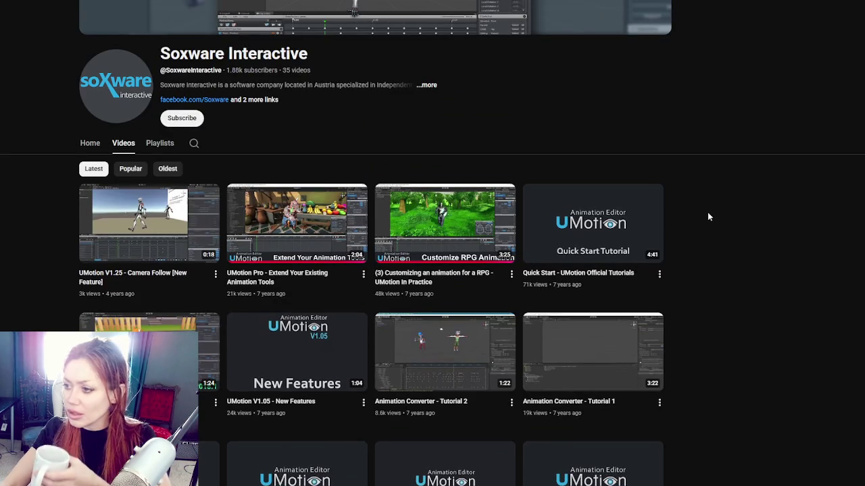
# Search the Soxware Interactive channel's videos for 'ik'
pyautogui.click(194, 142)
pyautogui.write('ik')
pyautogui.press('Return')
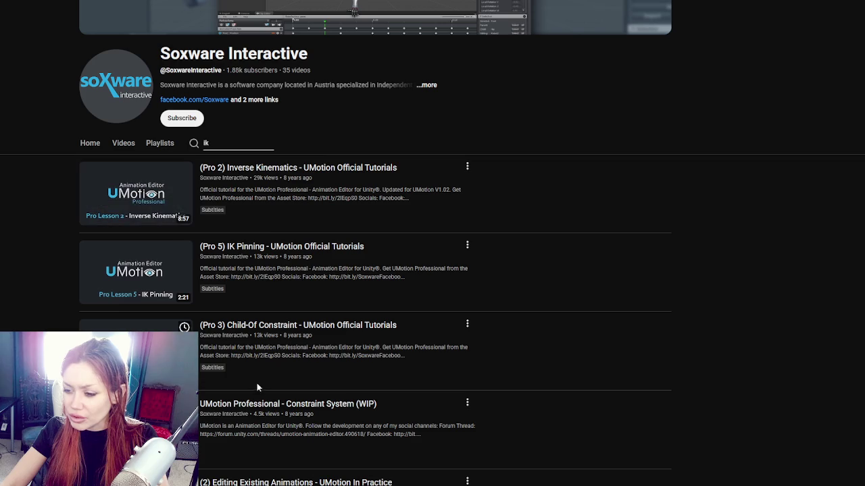
# Open the '(Pro 2) Inverse Kinematics - UMotion Official Tutorials' video from the results
pyautogui.scroll(-2, 294, 253)
pyautogui.moveTo(295, 240)
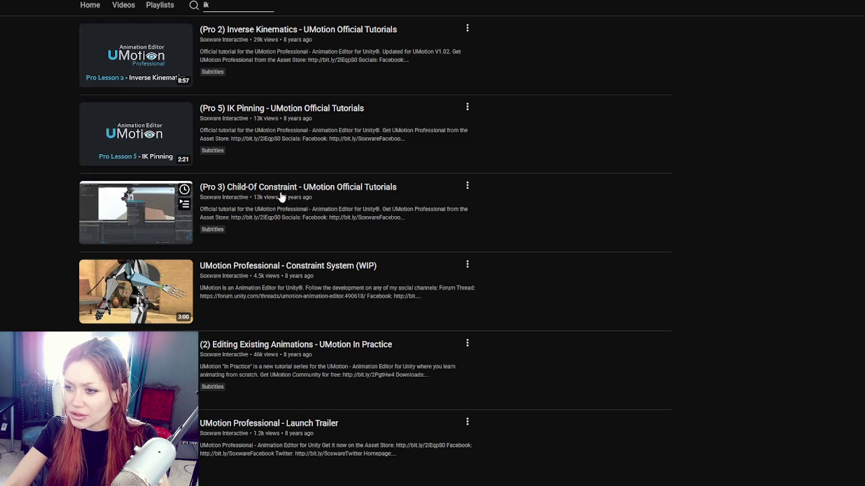
pyautogui.click(295, 33)
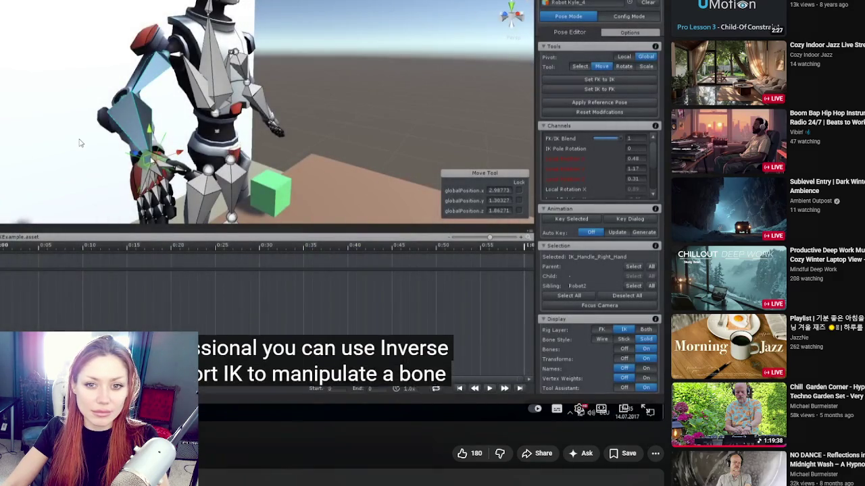
# Pause the IK tutorial, switch the player to theater mode, then resume watching
pyautogui.click(150, 156)
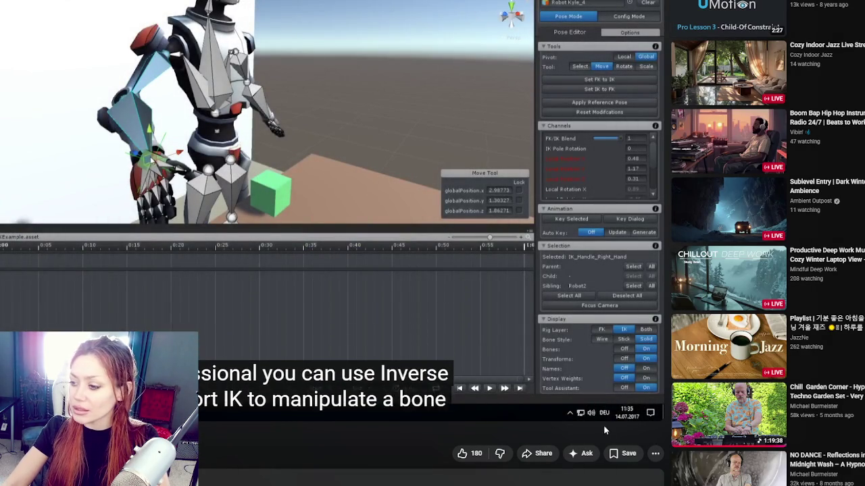
pyautogui.click(601, 409)
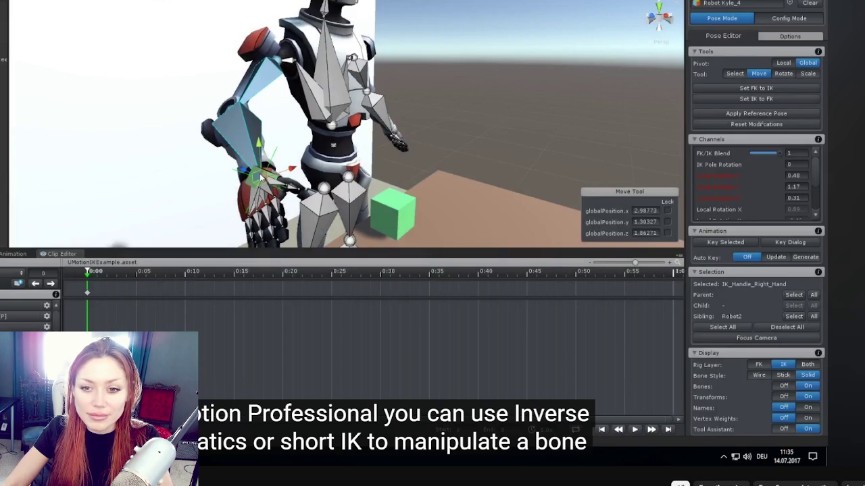
pyautogui.press('space')
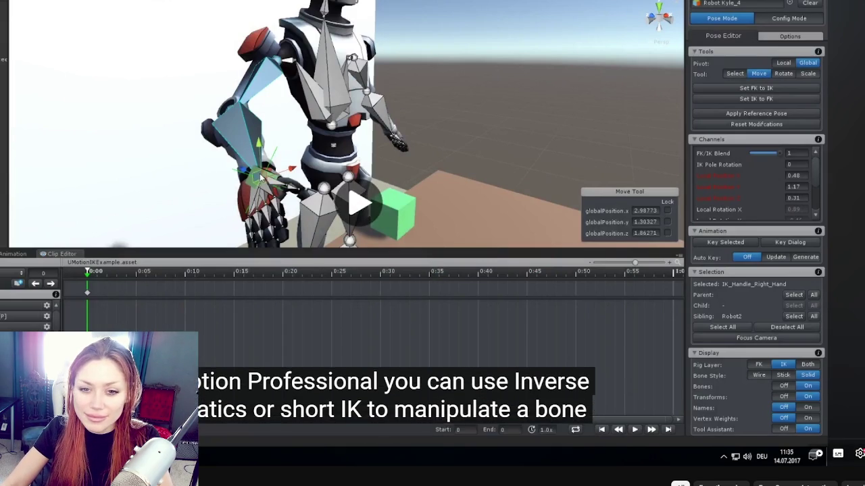
pyautogui.press('space')
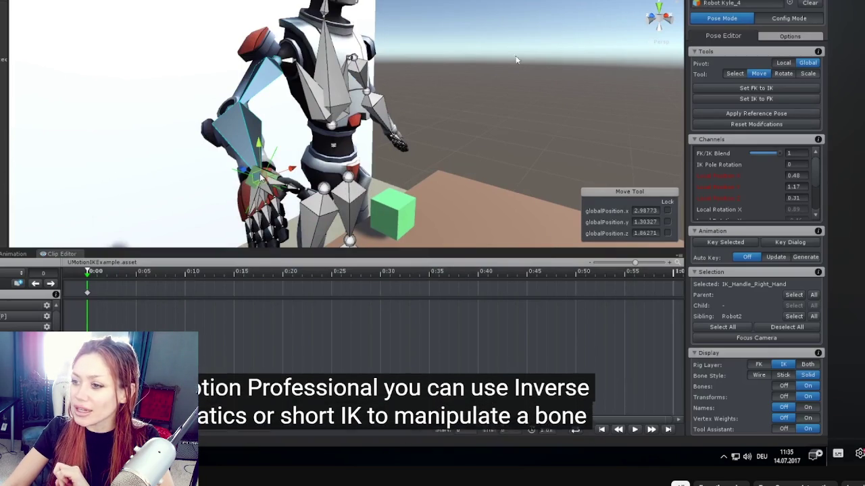
pyautogui.press('space')
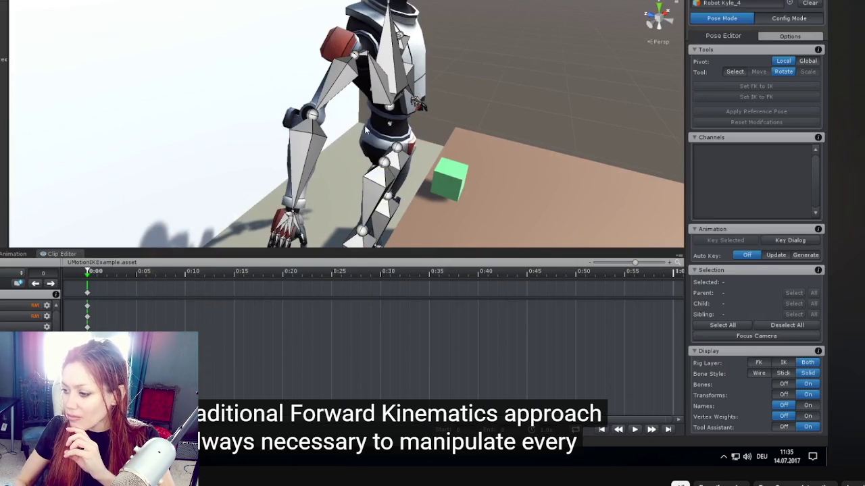
# Set the tutorial's playback speed to 1.25 in the player settings
pyautogui.click(859, 454)
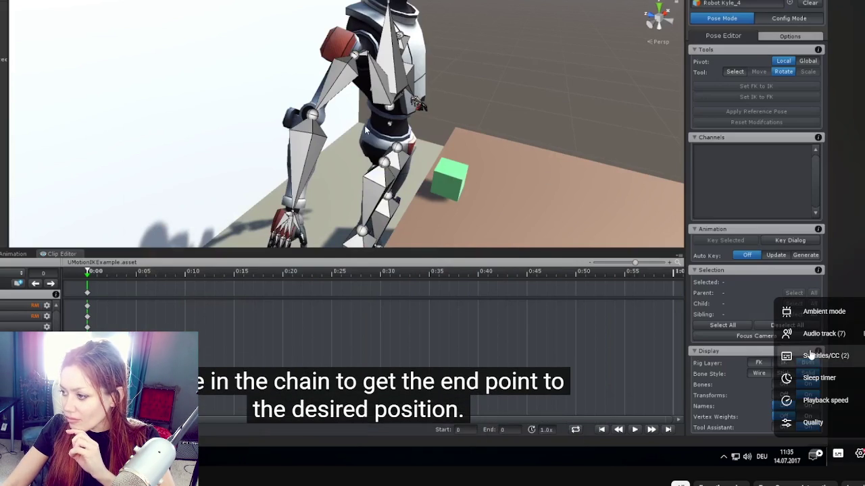
pyautogui.click(822, 401)
pyautogui.click(845, 432)
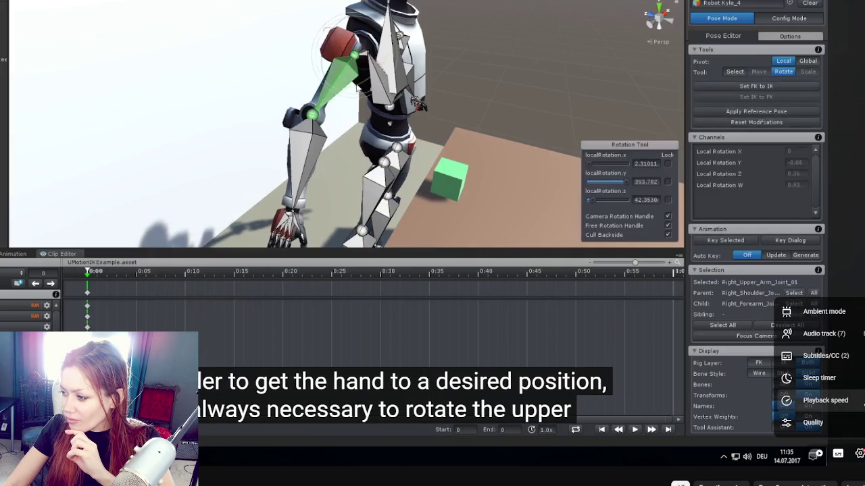
pyautogui.click(825, 400)
pyautogui.click(824, 400)
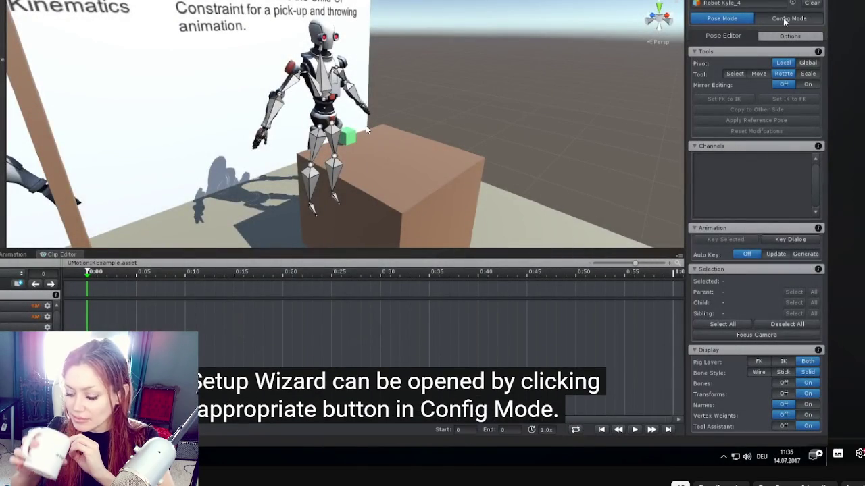
# Follow the tutorial through Config Mode and Calibrate Character Front to the IK Setup Wizard
pyautogui.click(788, 18)
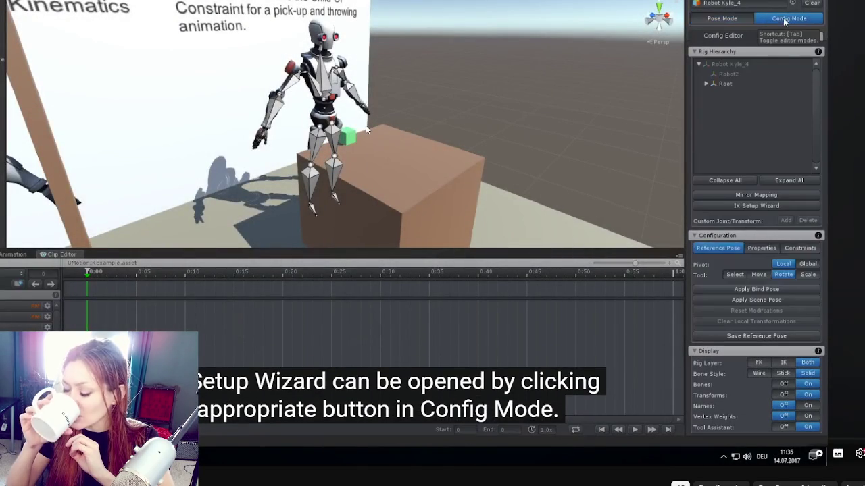
pyautogui.click(759, 206)
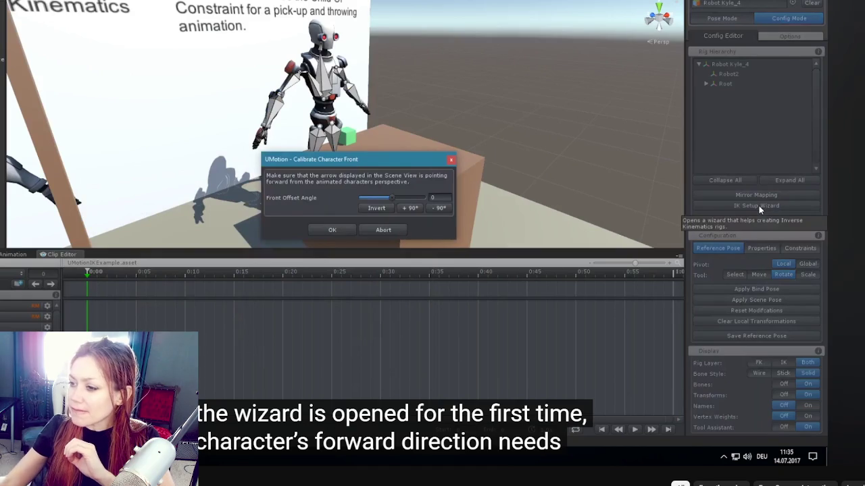
pyautogui.moveTo(383, 160)
pyautogui.mouseDown()
pyautogui.moveTo(430, 154)
pyautogui.moveTo(547, 102)
pyautogui.mouseUp()
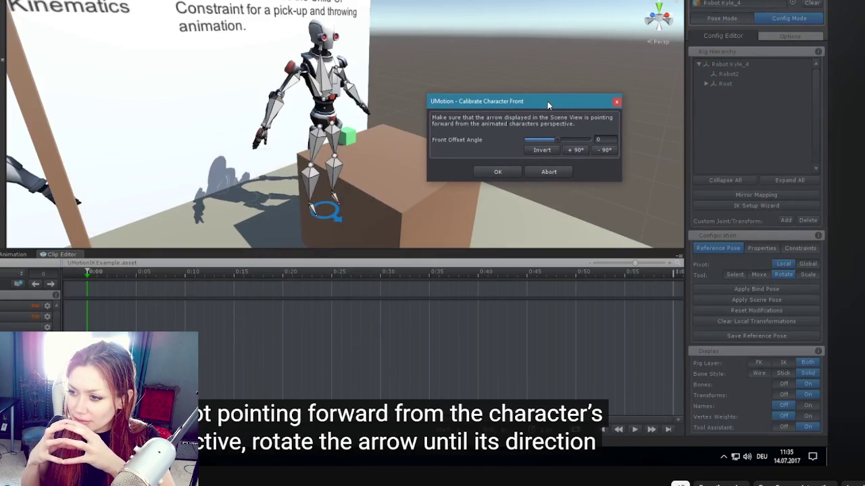
pyautogui.click(581, 150)
pyautogui.click(551, 152)
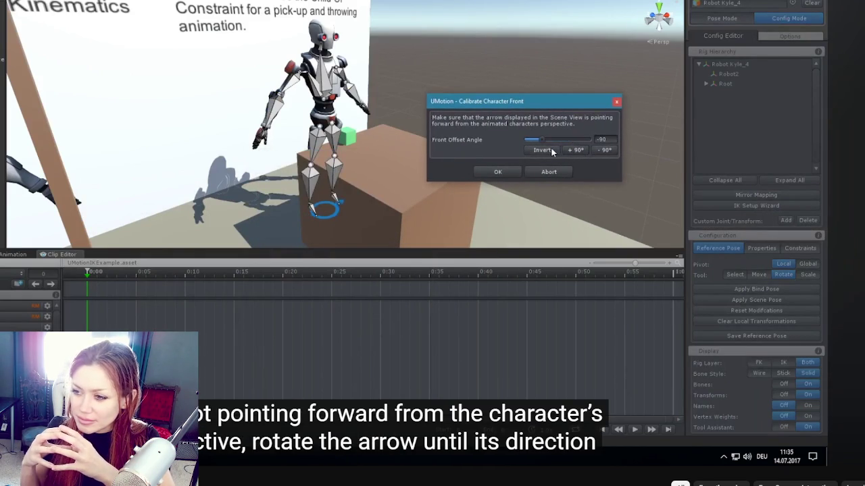
pyautogui.click(578, 150)
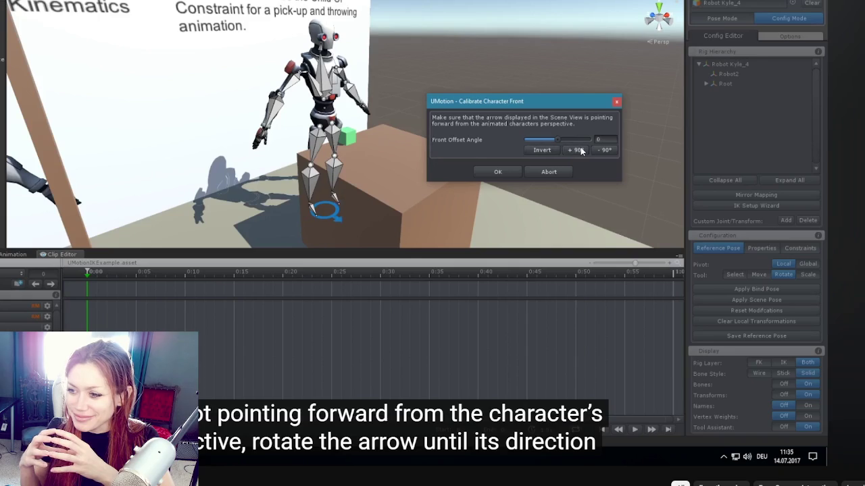
pyautogui.click(498, 171)
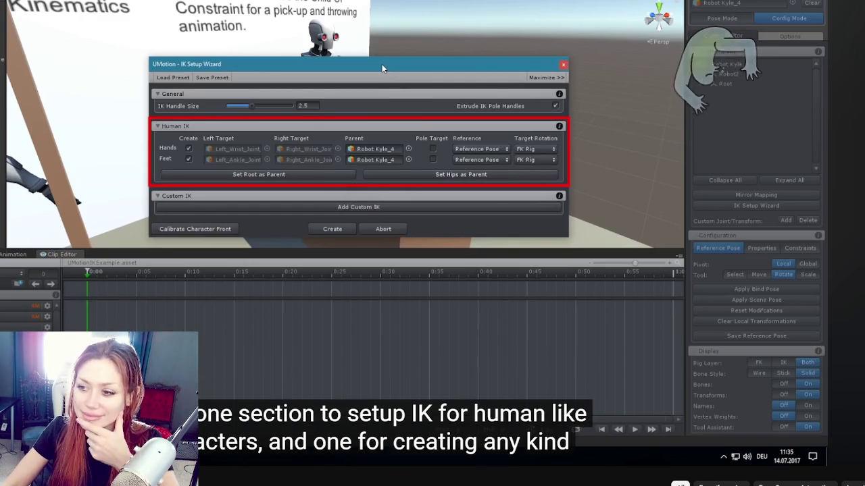
# Pause and resume the tutorial through its Custom IK section and the wizard's Create step
pyautogui.click(121, 326)
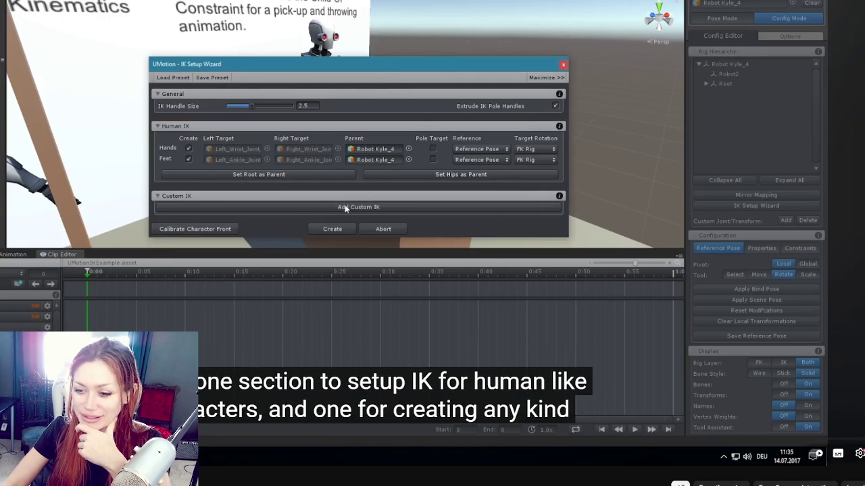
pyautogui.click(639, 196)
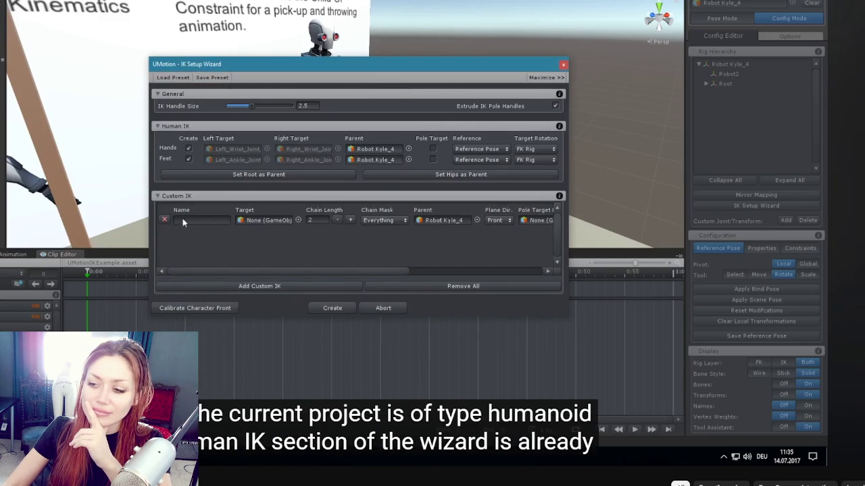
pyautogui.click(165, 221)
pyautogui.click(395, 220)
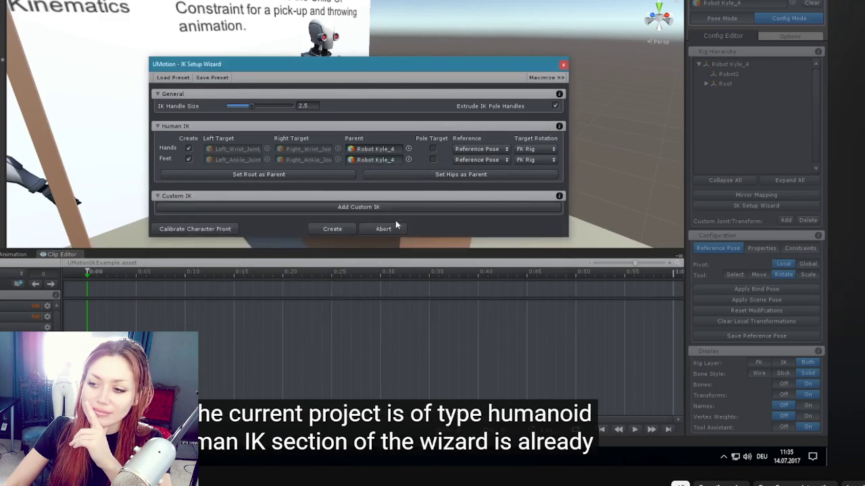
pyautogui.press('space')
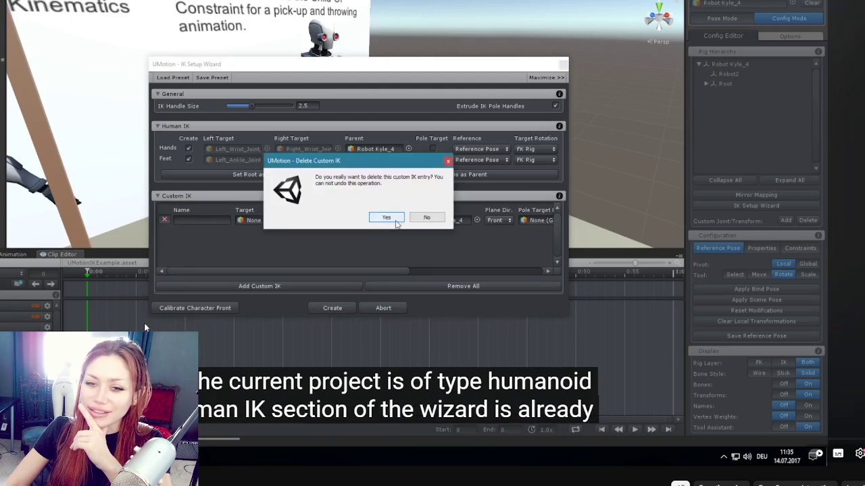
pyautogui.click(151, 311)
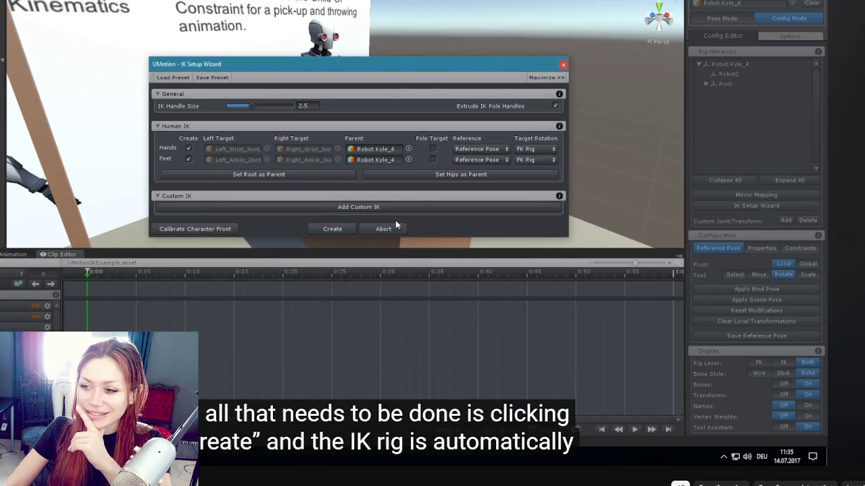
pyautogui.click(331, 230)
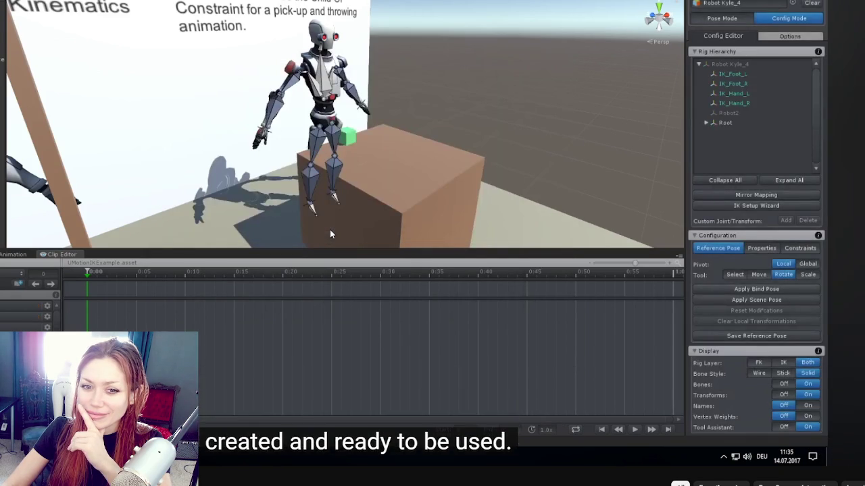
pyautogui.press('space')
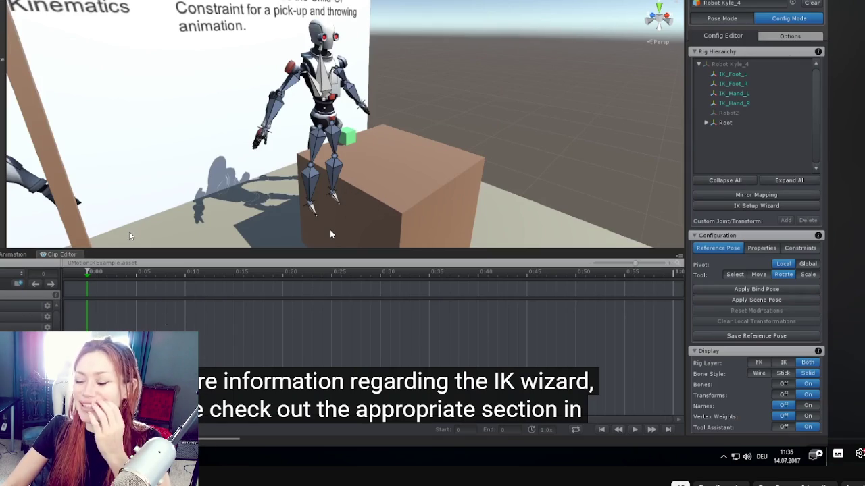
pyautogui.click(329, 230)
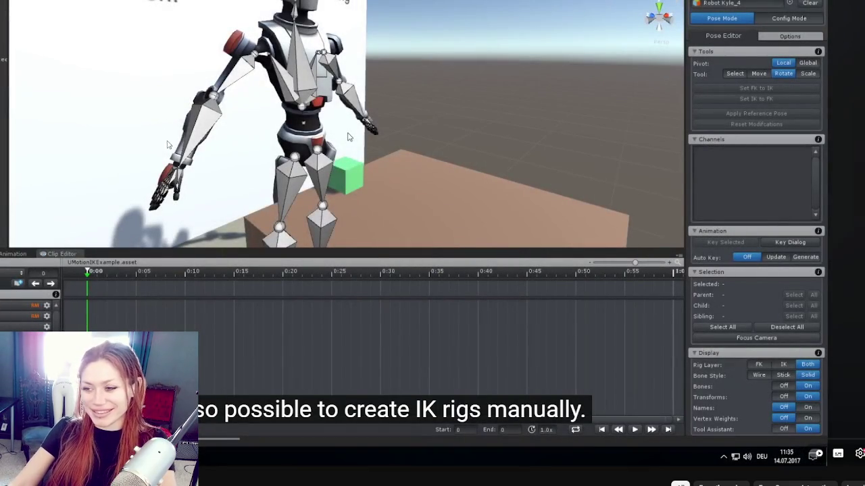
# Pause the UMotion tutorial at its Manual IK Setup chapter
pyautogui.click(170, 145)
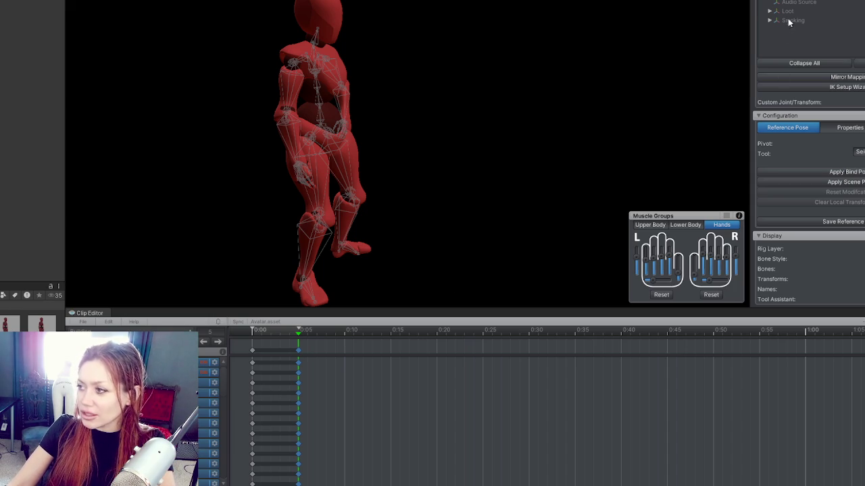
# Try starting IK setup, dismiss the front-calibration dialog, and deselect the clip's keyframes
pyautogui.click(854, 86)
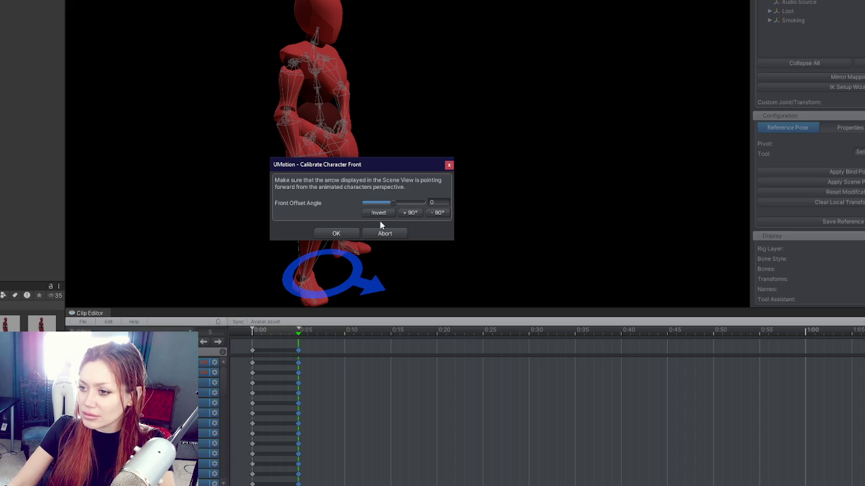
pyautogui.click(449, 165)
pyautogui.click(200, 343)
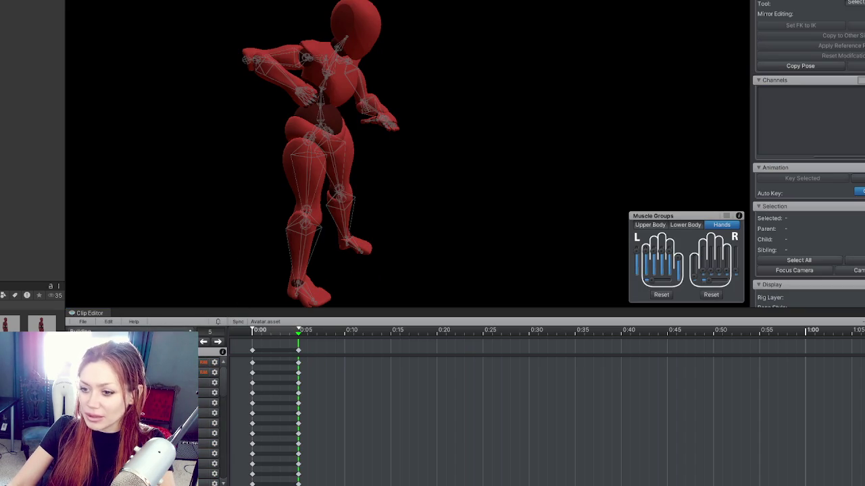
# Duplicate the current clip under the name 'Building 2'
pyautogui.write('Sawing')
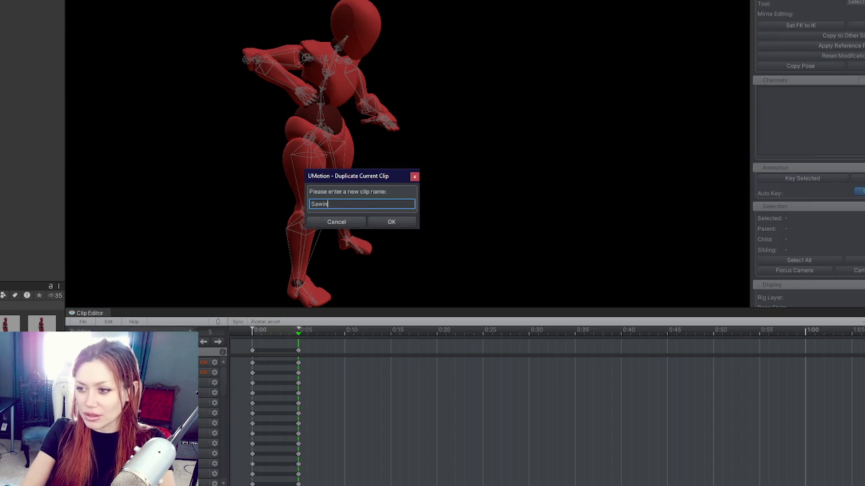
pyautogui.press('BackSpace')
pyautogui.press('BackSpace')
pyautogui.write('L')
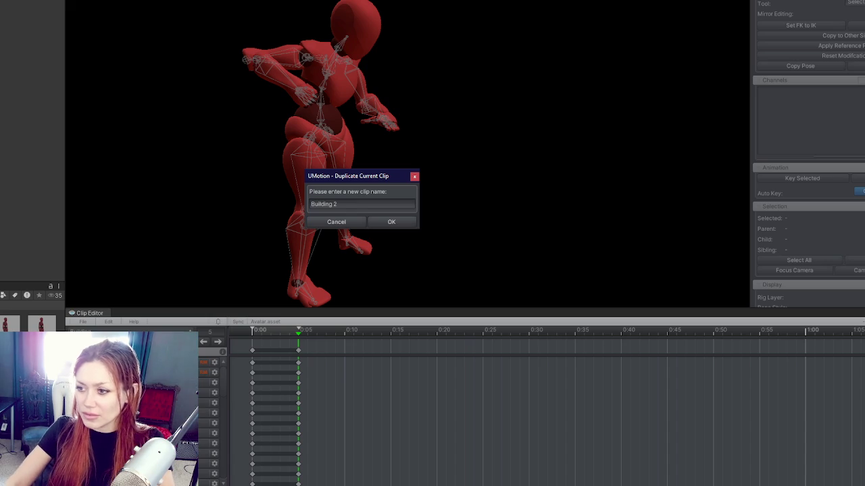
pyautogui.click(409, 223)
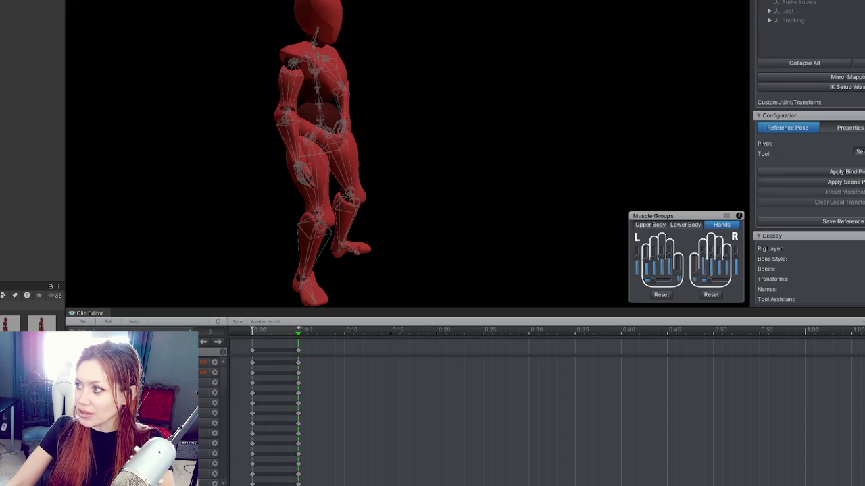
# In Config Mode, accept the mannequin's calibrated front direction to reach the IK Setup Wizard
pyautogui.click(839, 88)
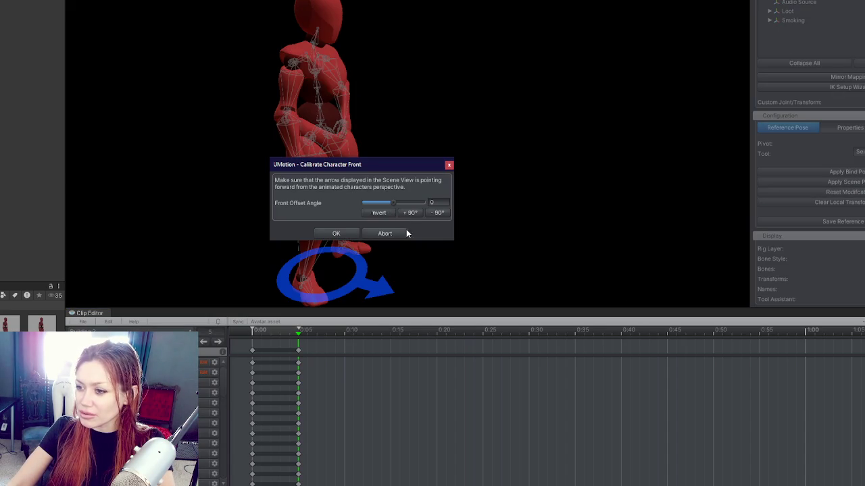
pyautogui.moveTo(386, 257); pyautogui.dragTo(590, 239)
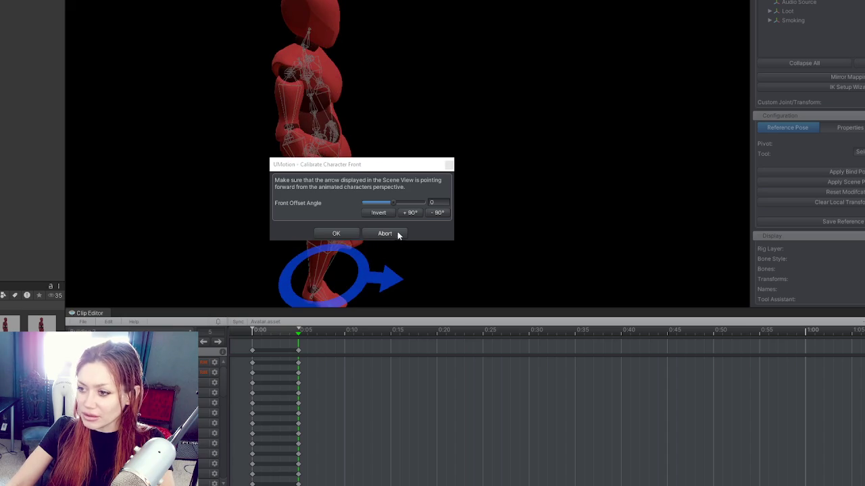
pyautogui.click(337, 233)
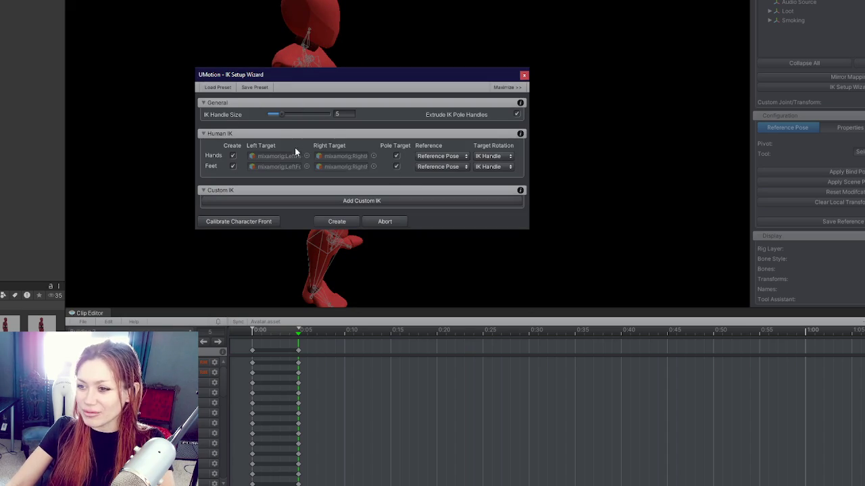
# Set the IK handle size to about 6.2, recalibrate the front direction, and create the hand and foot IK rig
pyautogui.moveTo(365, 86); pyautogui.dragTo(573, 80)
pyautogui.moveTo(477, 105)
pyautogui.mouseDown()
pyautogui.moveTo(506, 106)
pyautogui.moveTo(479, 107)
pyautogui.moveTo(493, 107)
pyautogui.mouseUp()
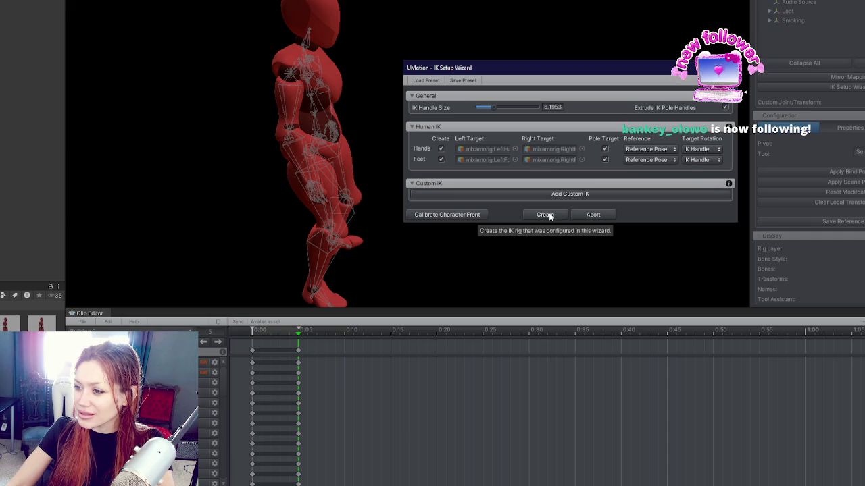
pyautogui.click(473, 214)
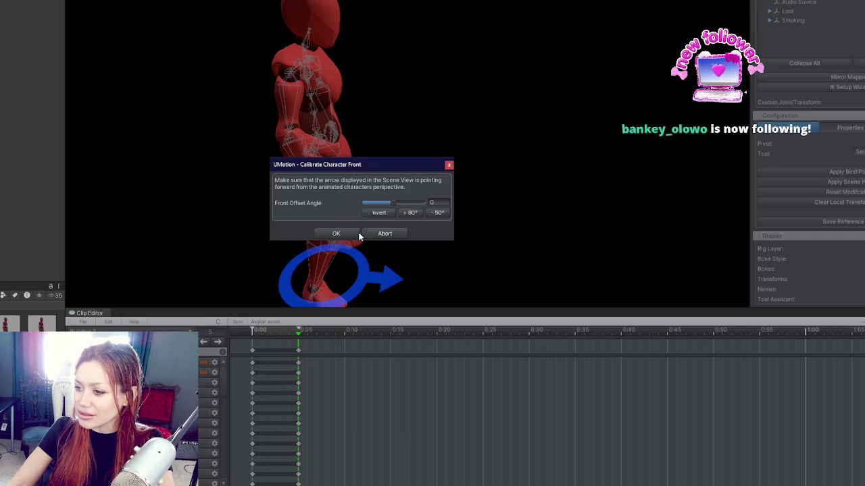
pyautogui.click(353, 234)
pyautogui.click(354, 223)
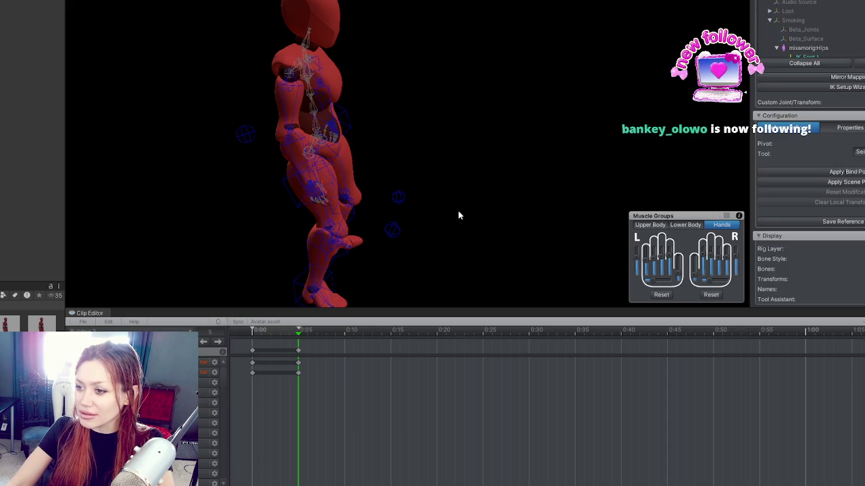
# Test the rig by moving the IK_Hand_R handle, then deselect it
pyautogui.click(313, 187)
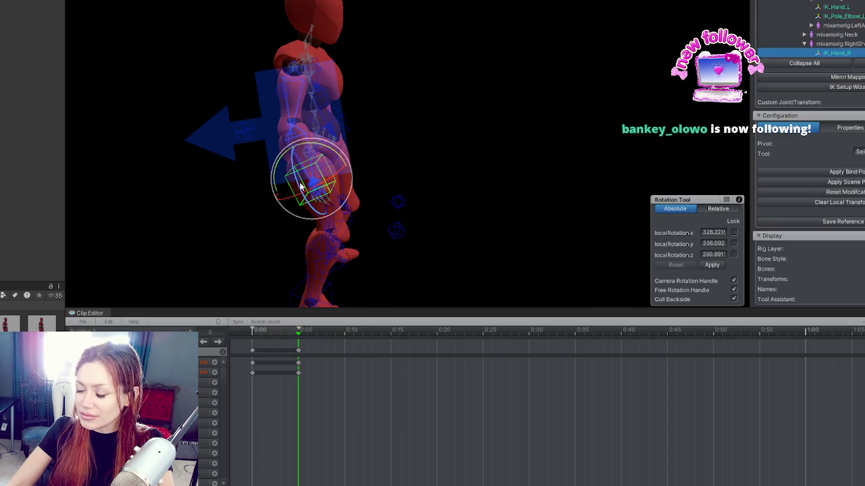
pyautogui.press('w')
pyautogui.moveTo(331, 177)
pyautogui.mouseDown()
pyautogui.moveTo(411, 150)
pyautogui.moveTo(448, 145)
pyautogui.moveTo(454, 154)
pyautogui.mouseUp()
pyautogui.click(457, 162)
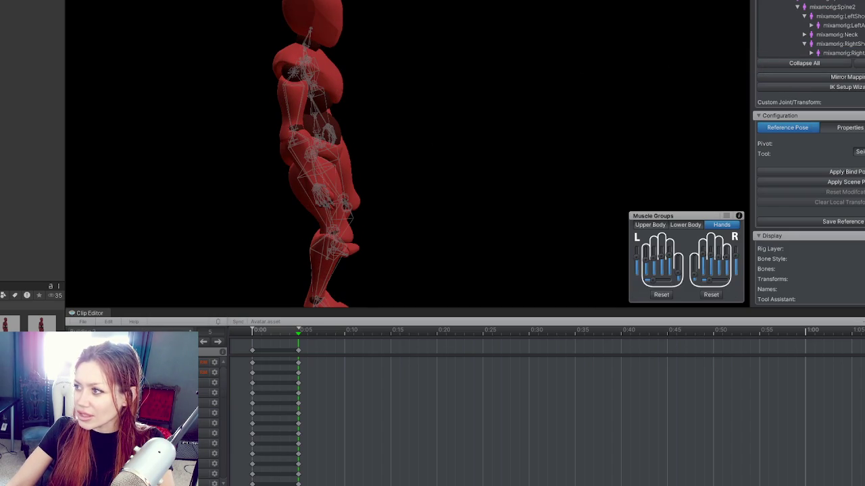
# Inspect the RightHand, LeftForeArm and LeftHand bones, toggling Bone Style to Solid and back to Wire
pyautogui.click(325, 120)
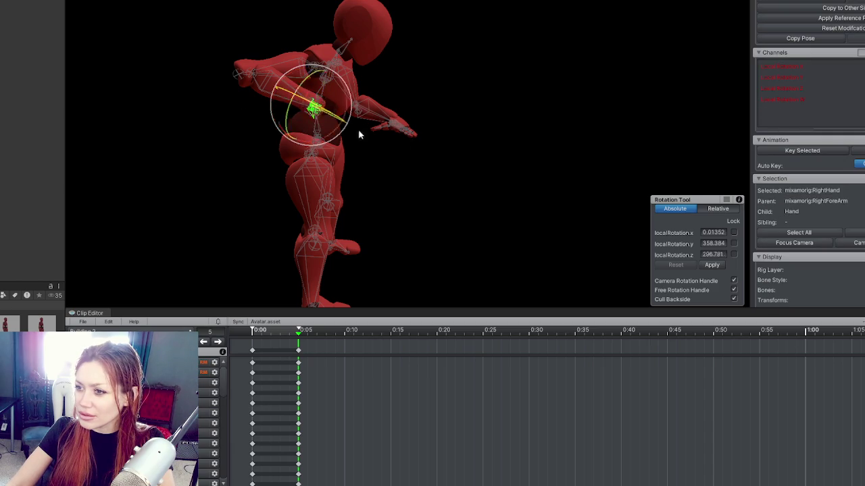
pyautogui.moveTo(341, 94); pyautogui.dragTo(290, 113)
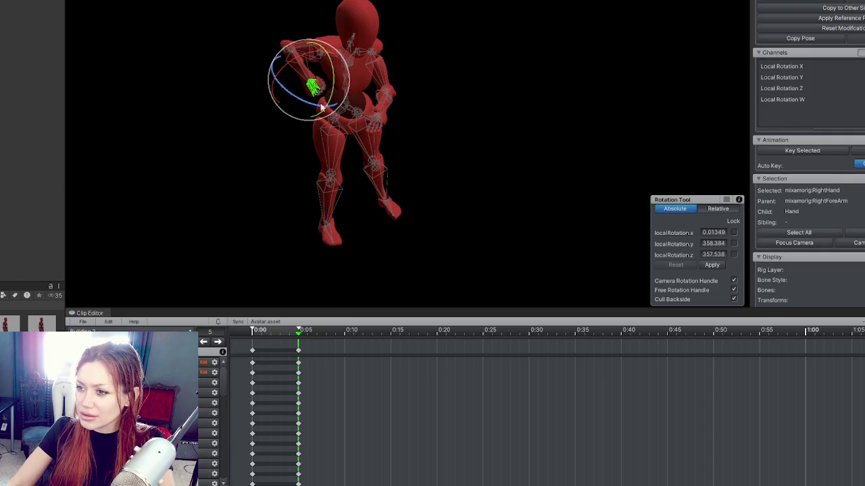
pyautogui.click(382, 102)
pyautogui.scroll(5, 347, 158)
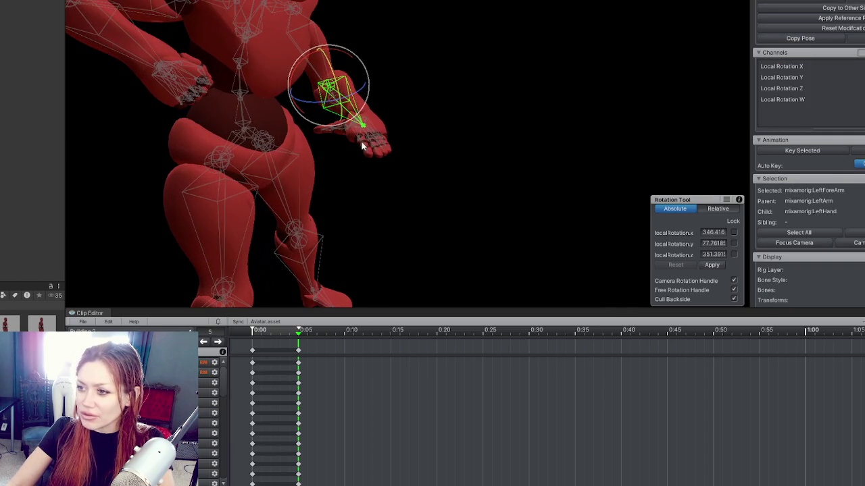
pyautogui.click(365, 138)
pyautogui.scroll(-1, 809, 154)
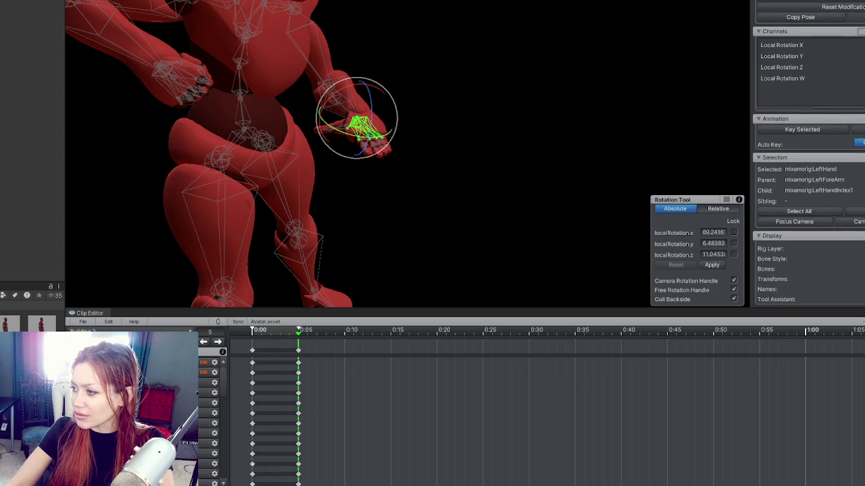
pyautogui.click(861, 269)
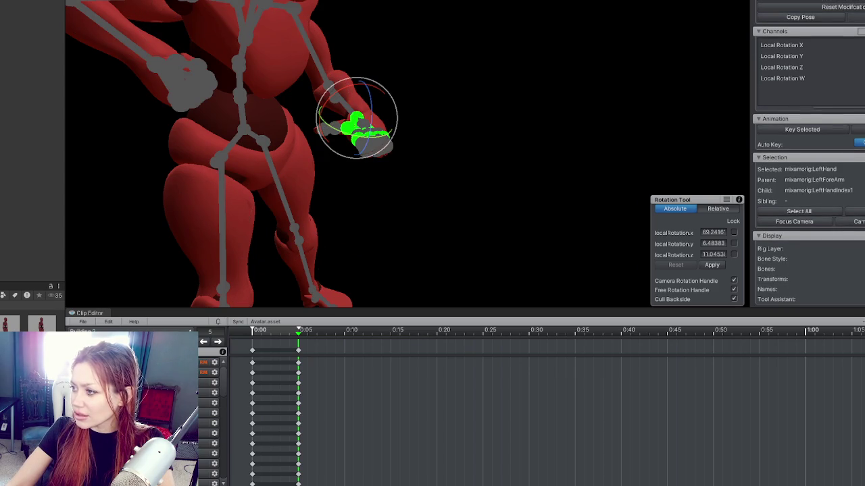
pyautogui.click(862, 269)
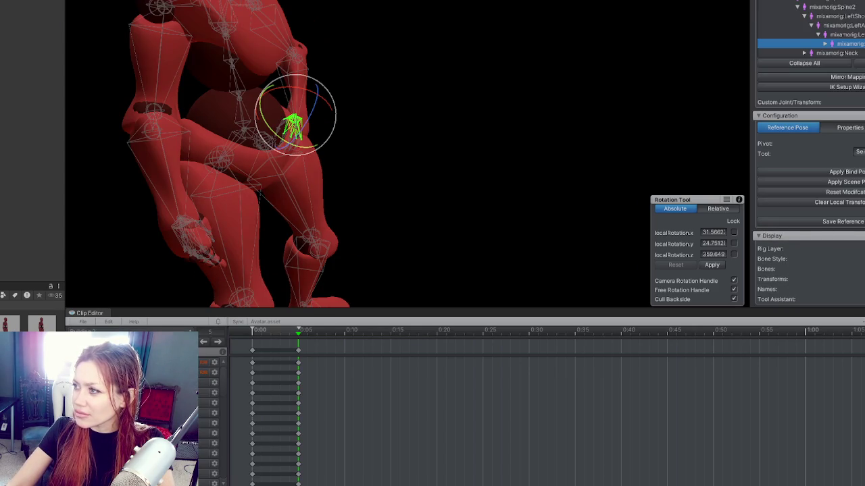
# Rebuild the IK rig in the IK Setup Wizard with handle size 11.984
pyautogui.click(839, 88)
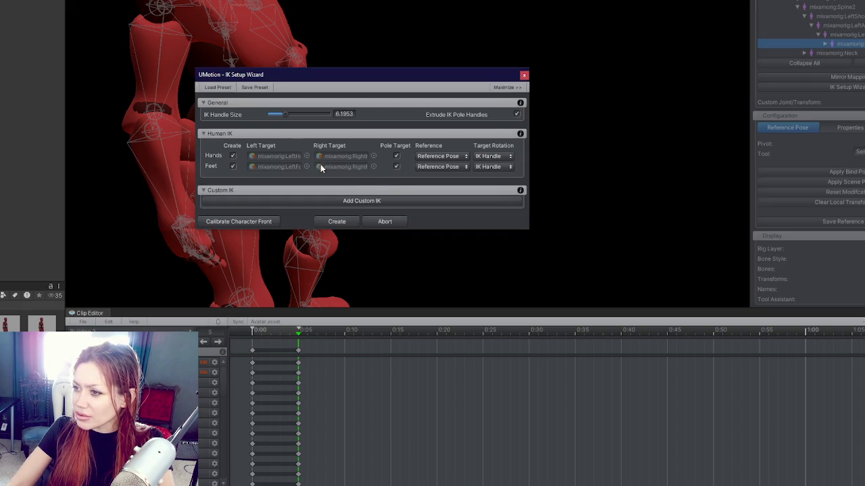
pyautogui.moveTo(296, 115); pyautogui.dragTo(303, 112)
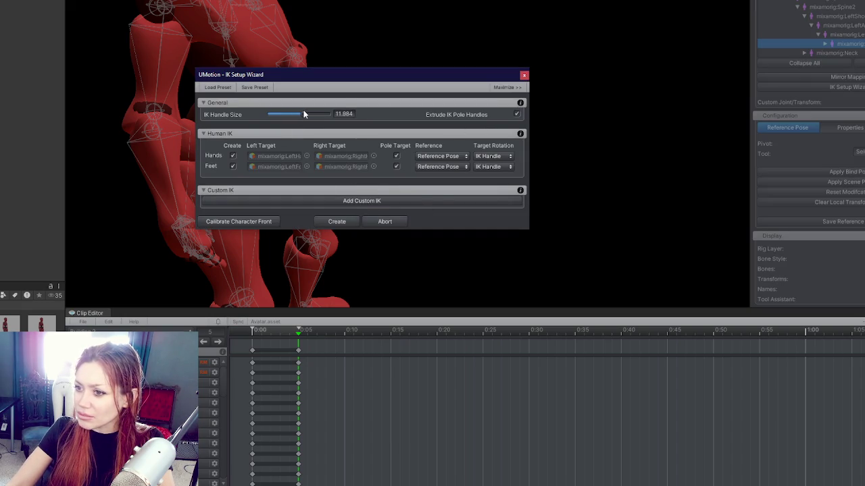
pyautogui.click(337, 222)
# Select one of the new IK handles beside the model and move it
pyautogui.scroll(-5, 345, 227)
pyautogui.moveTo(369, 198)
pyautogui.mouseDown()
pyautogui.moveTo(396, 193)
pyautogui.moveTo(460, 83)
pyautogui.moveTo(590, 114)
pyautogui.moveTo(669, 147)
pyautogui.moveTo(758, 147)
pyautogui.moveTo(524, 138)
pyautogui.moveTo(419, 162)
pyautogui.moveTo(546, 152)
pyautogui.mouseUp()
pyautogui.click(399, 195)
pyautogui.press('w')
pyautogui.moveTo(428, 201)
pyautogui.mouseDown()
pyautogui.moveTo(482, 197)
pyautogui.moveTo(386, 196)
pyautogui.moveTo(490, 195)
pyautogui.moveTo(433, 196)
pyautogui.mouseUp()
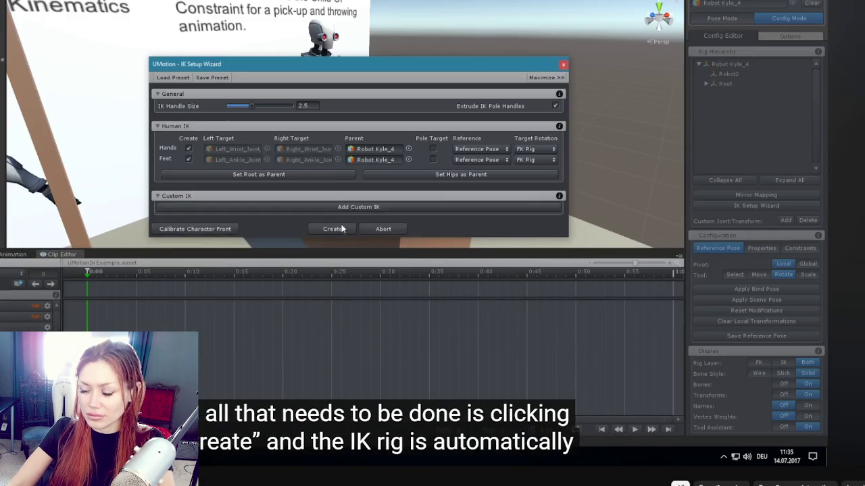
# Play the tutorial from the IK rig Create step to the custom hand joint section
pyautogui.click(330, 231)
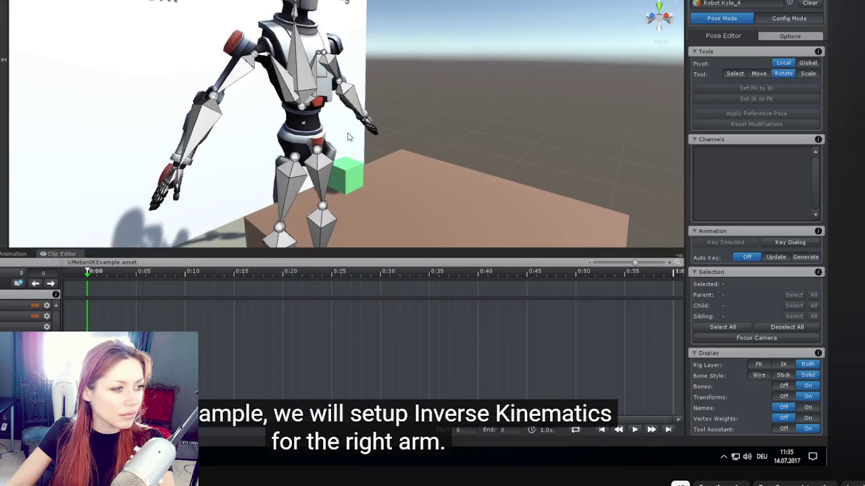
pyautogui.click(783, 19)
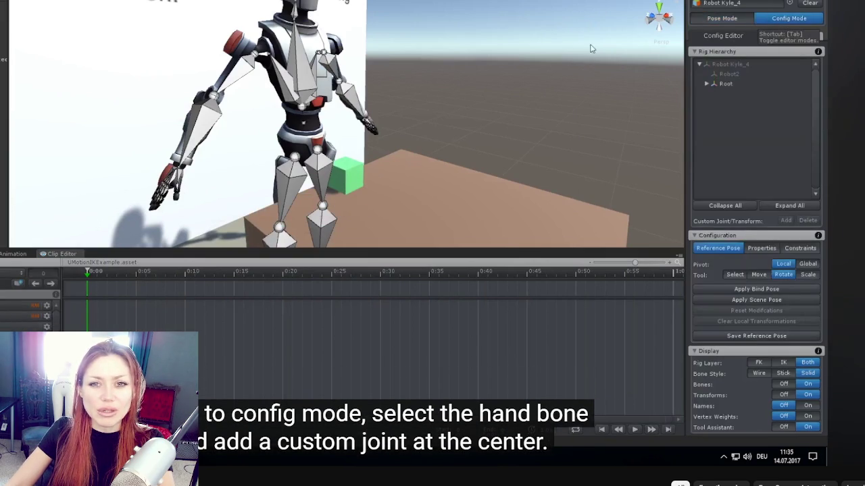
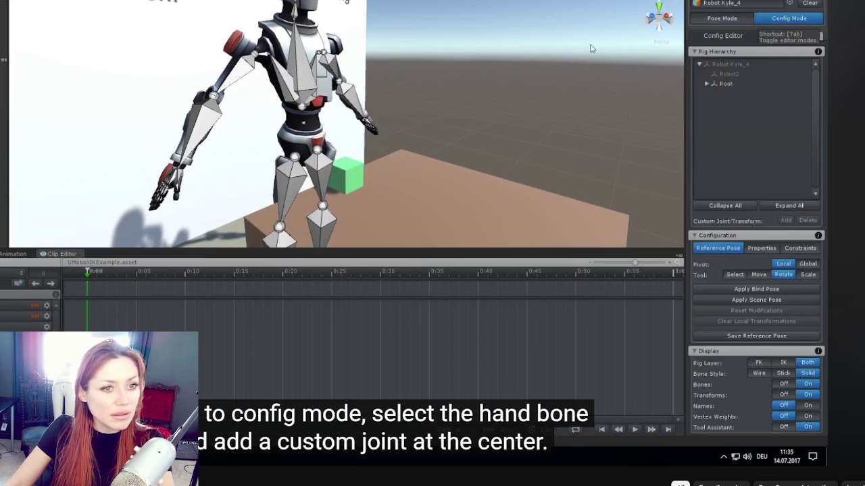
# Watch the tutorial's hand bone step, then skip through handle parenting and IK constraint settings
pyautogui.press('space')
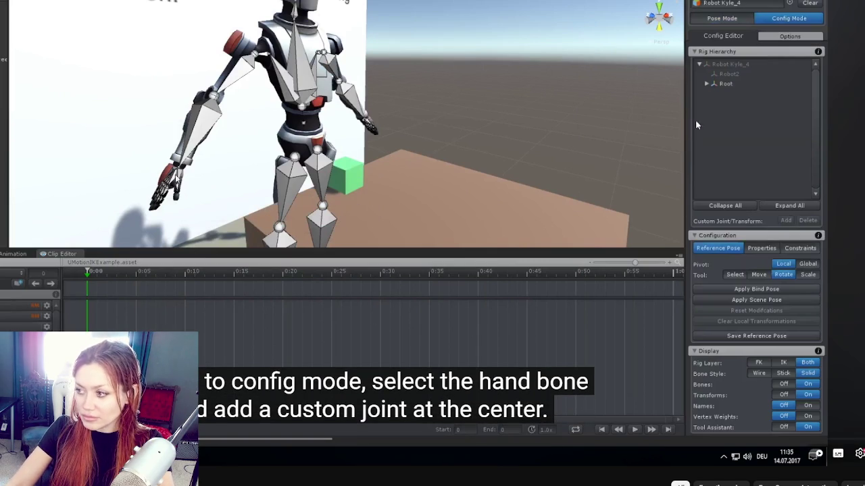
pyautogui.click(514, 132)
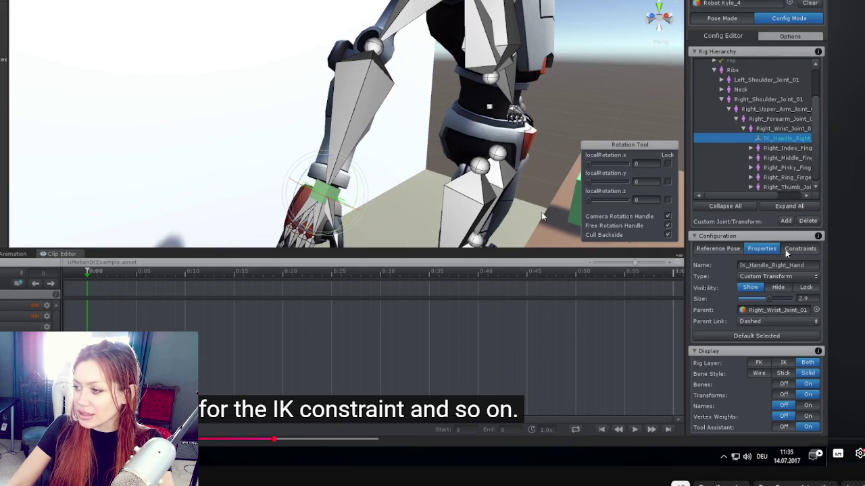
pyautogui.click(408, 233)
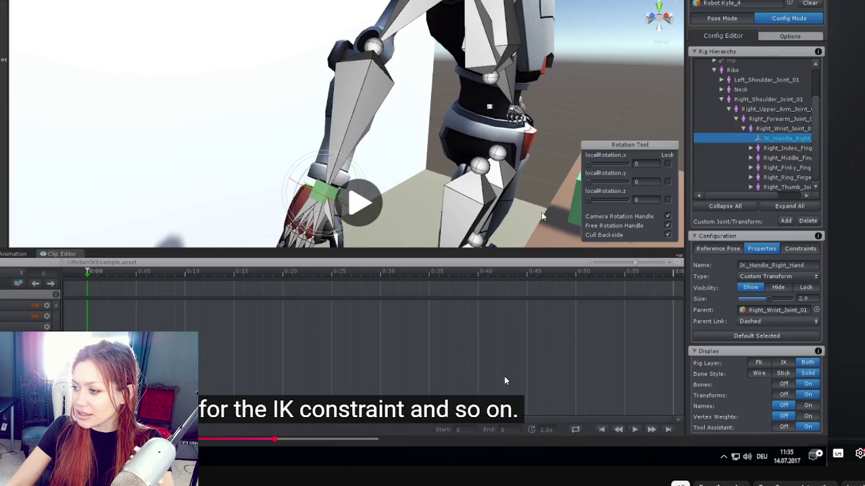
pyautogui.click(346, 439)
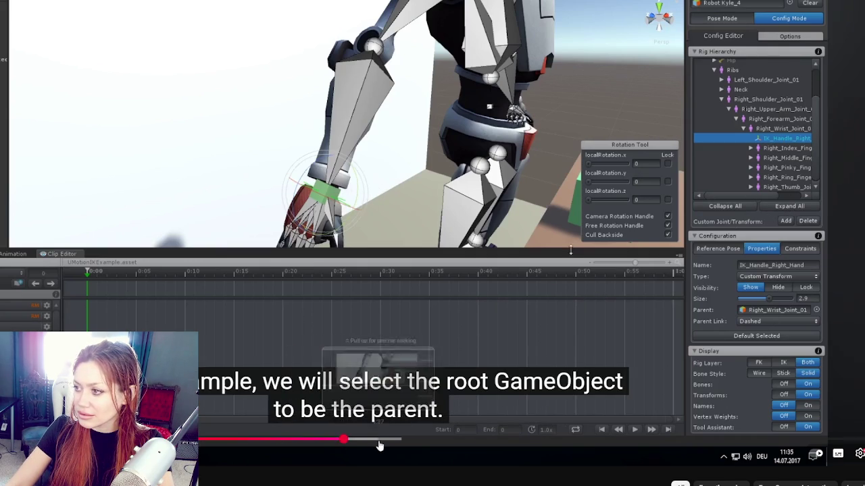
pyautogui.click(393, 443)
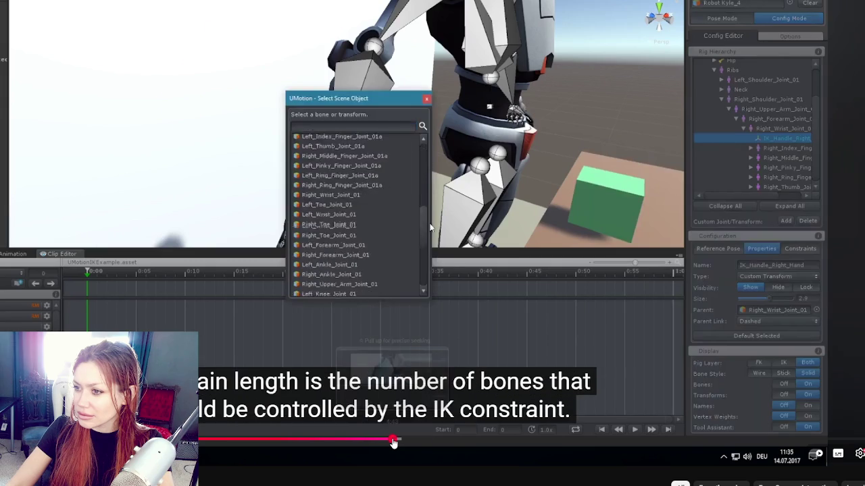
pyautogui.click(454, 440)
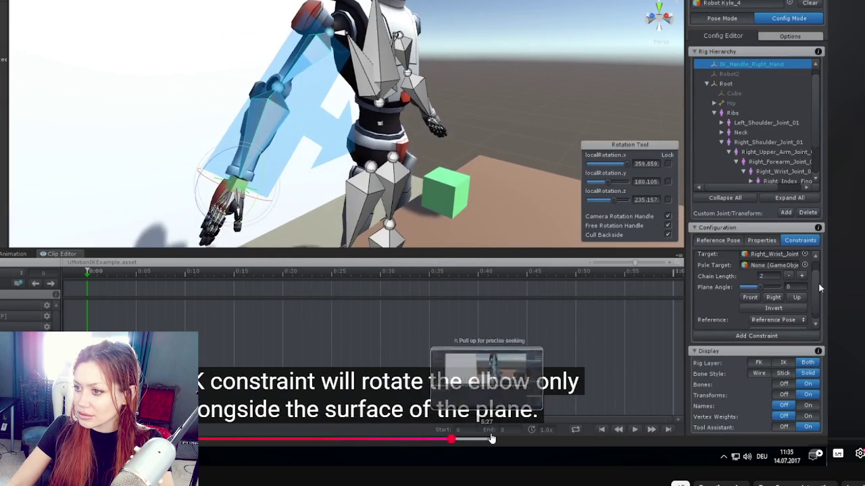
# Jump past the inverse kinematics demo back to the Pose Mode test and watch it
pyautogui.press('space')
pyautogui.click(536, 440)
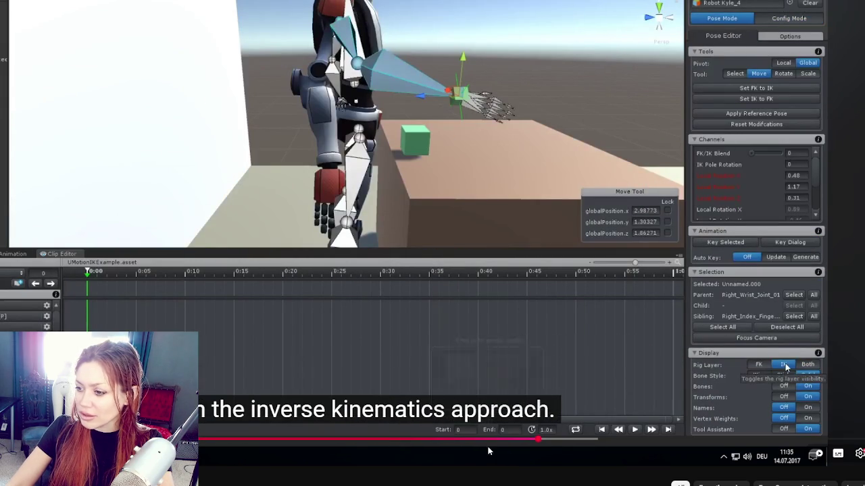
pyautogui.click(497, 440)
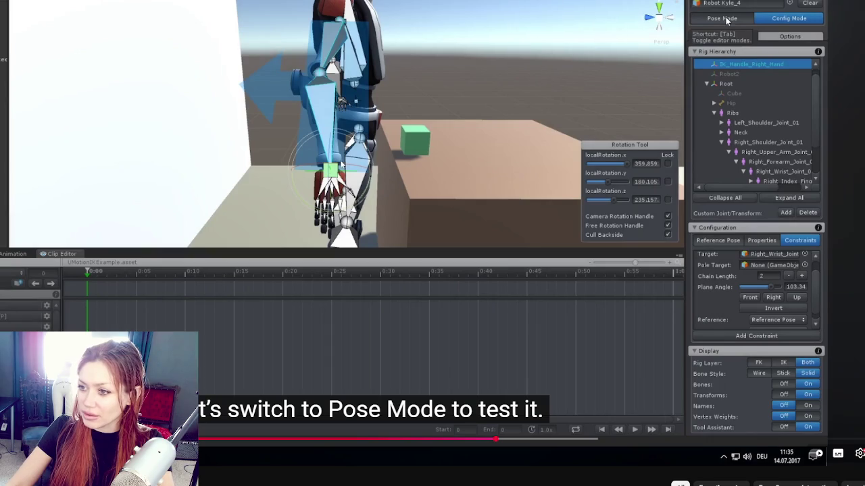
pyautogui.click(439, 150)
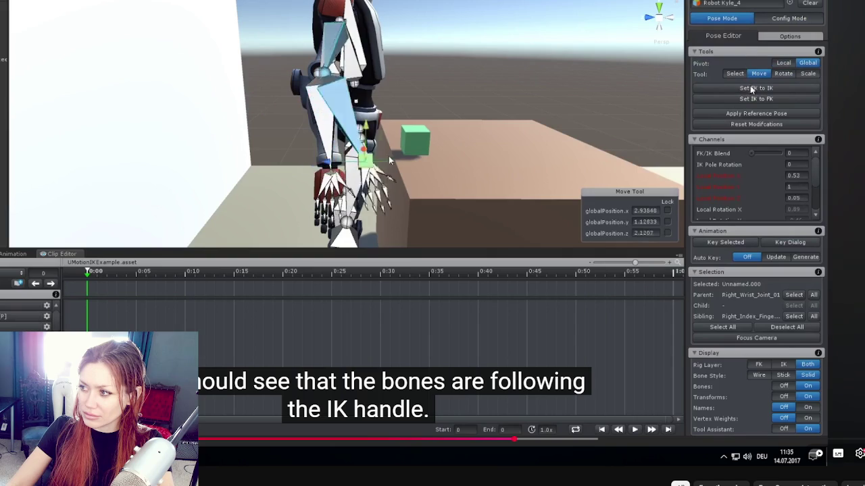
pyautogui.press('space')
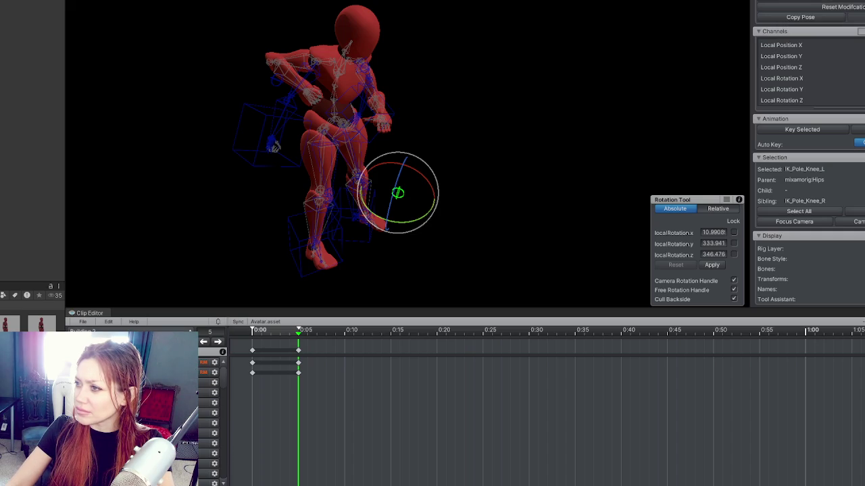
# Try moving the knee pole target, undo it, and select the right-hand IK control
pyautogui.scroll(3, 457, 76)
pyautogui.press('w')
pyautogui.moveTo(420, 215); pyautogui.dragTo(651, 220)
pyautogui.hotkey('ctrl', 'z')
pyautogui.moveTo(549, 215)
pyautogui.keyDown('alt'); pyautogui.mouseDown()
pyautogui.moveTo(505, 160)
pyautogui.moveTo(631, 167)
pyautogui.moveTo(466, 141)
pyautogui.moveTo(507, 153)
pyautogui.moveTo(327, 138)
pyautogui.moveTo(260, 154)
pyautogui.moveTo(270, 142)
pyautogui.moveTo(351, 161)
pyautogui.moveTo(378, 189)
pyautogui.moveTo(268, 115)
pyautogui.moveTo(414, 127)
pyautogui.moveTo(468, 120)
pyautogui.moveTo(369, 185)
pyautogui.mouseUp(); pyautogui.keyUp('alt')
pyautogui.click(250, 139)
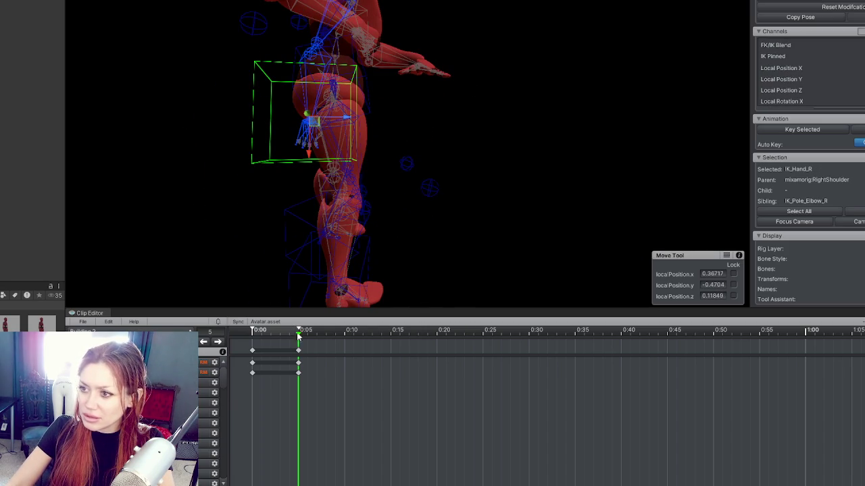
# Delete the keyframes at 0:00 and 0:05, then deselect the right-hand IK control
pyautogui.moveTo(334, 399); pyautogui.dragTo(246, 340)
pyautogui.press('Delete')
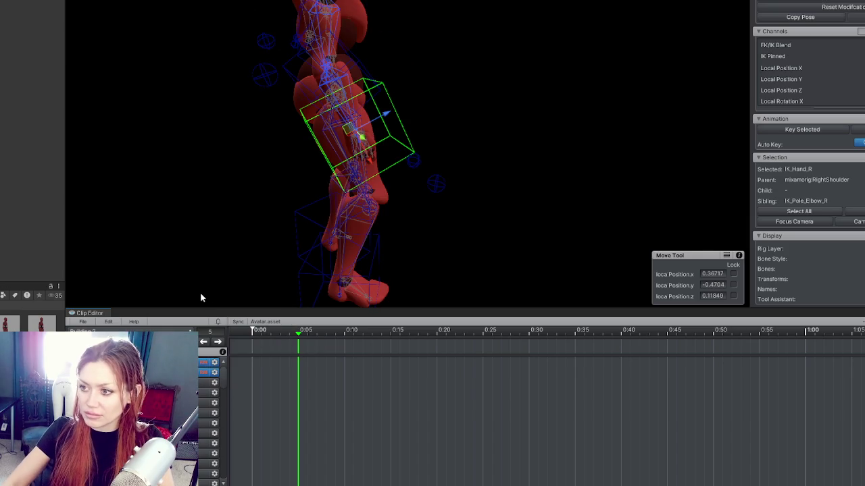
pyautogui.keyDown('alt'); pyautogui.moveTo(393, 177); pyautogui.dragTo(255, 141); pyautogui.keyUp('alt')
pyautogui.moveTo(331, 93)
pyautogui.mouseDown()
pyautogui.moveTo(365, 74)
pyautogui.moveTo(591, 131)
pyautogui.mouseUp()
pyautogui.click(591, 131)
pyautogui.keyDown('alt'); pyautogui.moveTo(373, 133); pyautogui.dragTo(400, 147); pyautogui.keyUp('alt')
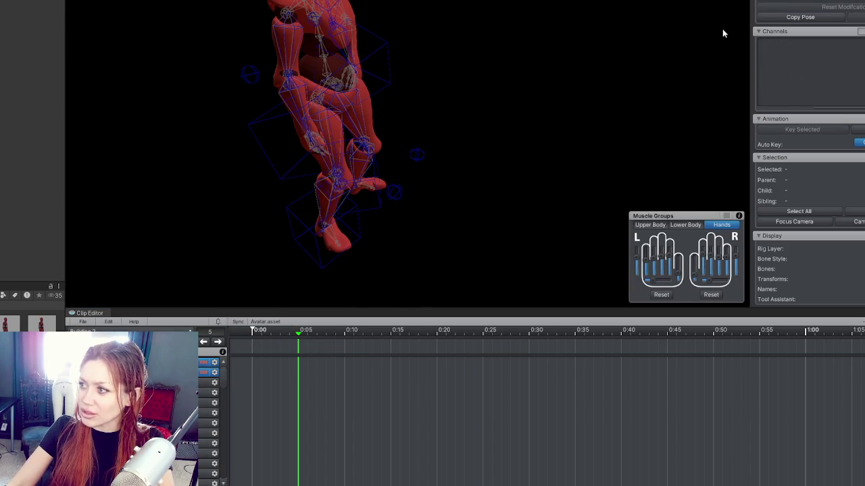
pyautogui.moveTo(676, 43)
pyautogui.keyDown('alt'); pyautogui.mouseDown()
pyautogui.moveTo(585, 61)
pyautogui.moveTo(648, 51)
pyautogui.mouseUp(); pyautogui.keyUp('alt')
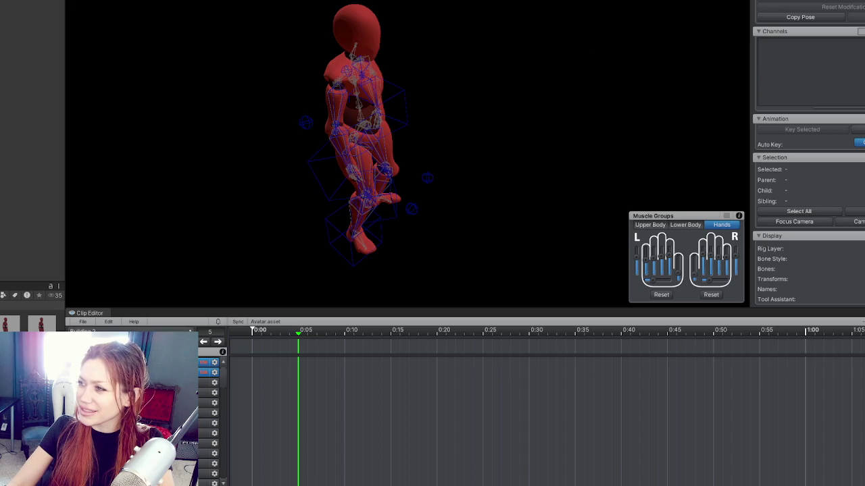
# Create the hand and feet IK handles with the IK Setup Wizard and collapse the hierarchy
pyautogui.scroll(5, 808, 114)
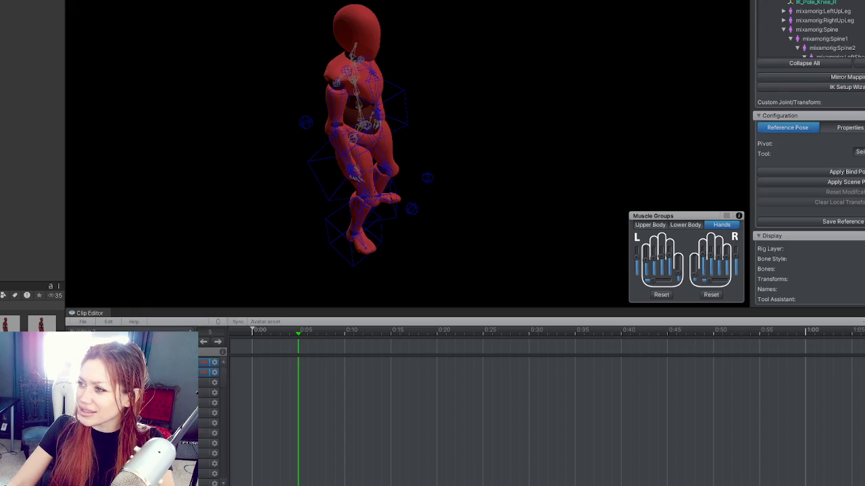
pyautogui.click(853, 88)
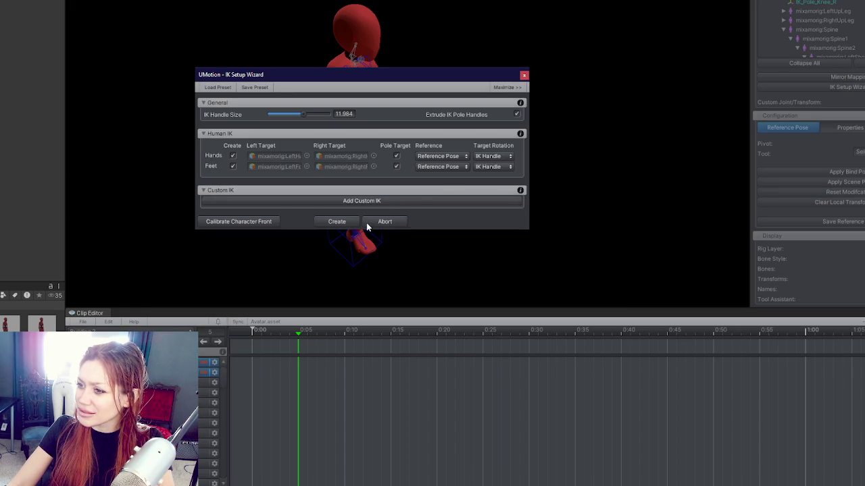
pyautogui.click(335, 221)
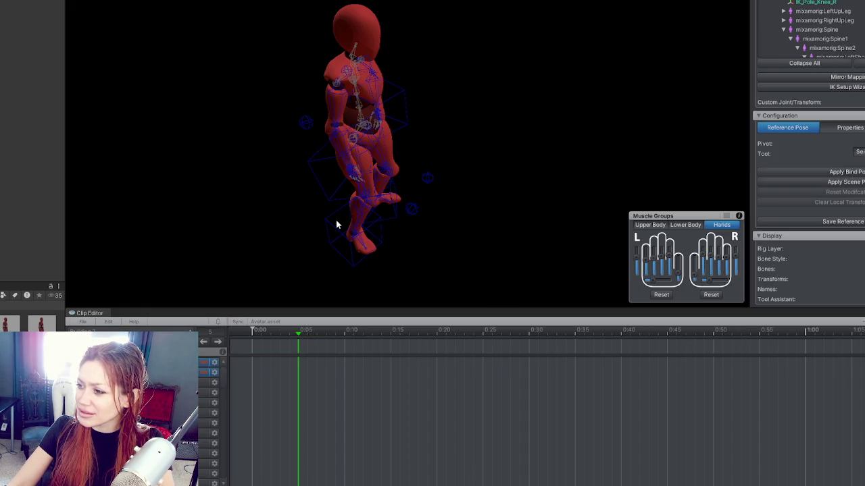
pyautogui.scroll(3, 830, 30)
pyautogui.click(831, 63)
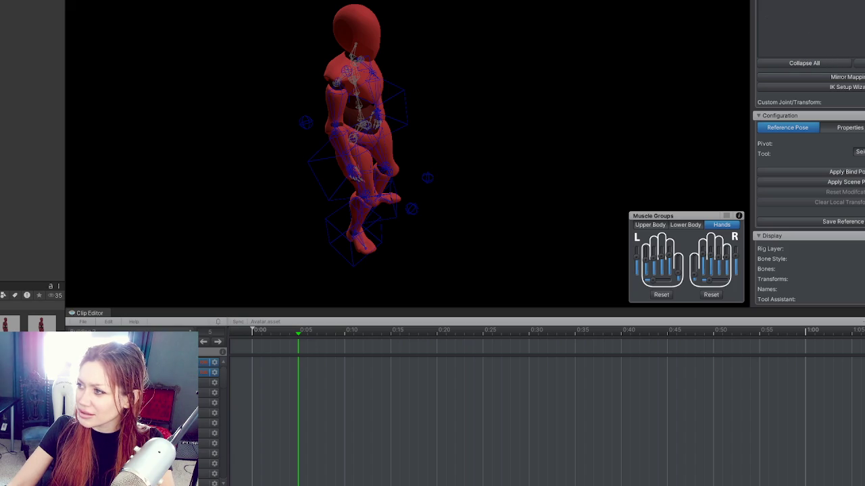
# Set the IK display colour to yellow and apply the mannequin's bind pose
pyautogui.scroll(-10, 809, 151)
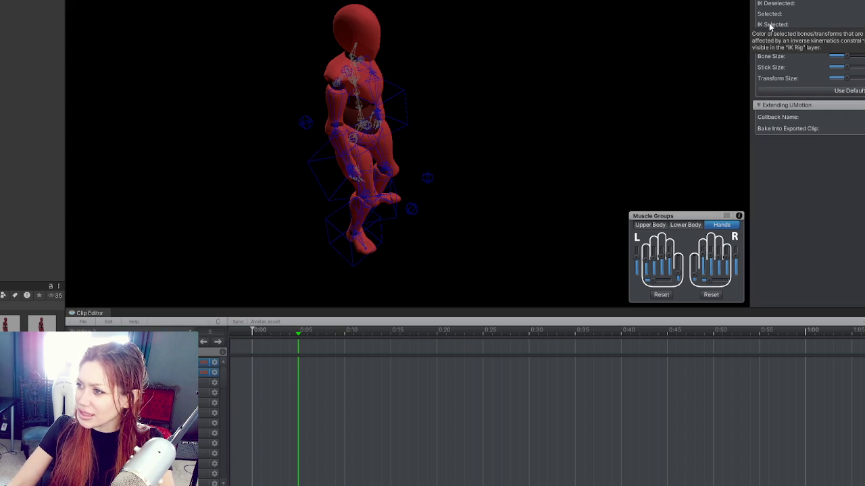
pyautogui.click(853, 24)
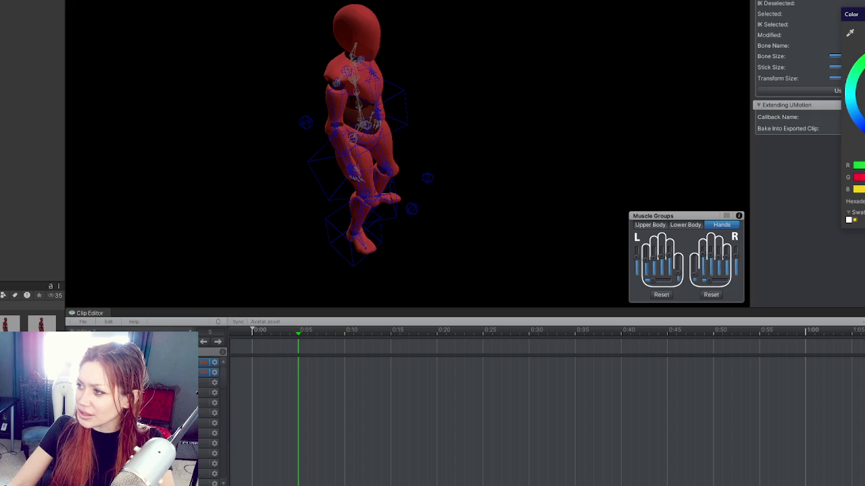
pyautogui.press('Escape')
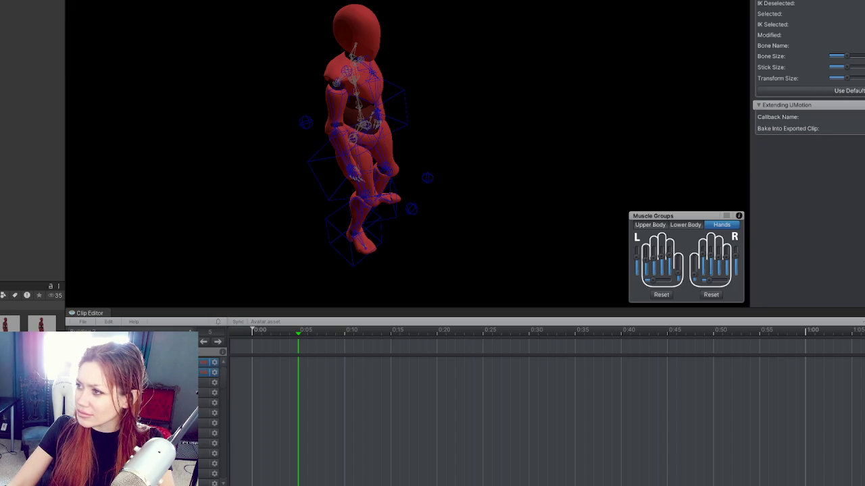
pyautogui.scroll(5, 808, 169)
pyautogui.scroll(-5, 809, 169)
pyautogui.scroll(5, 855, 122)
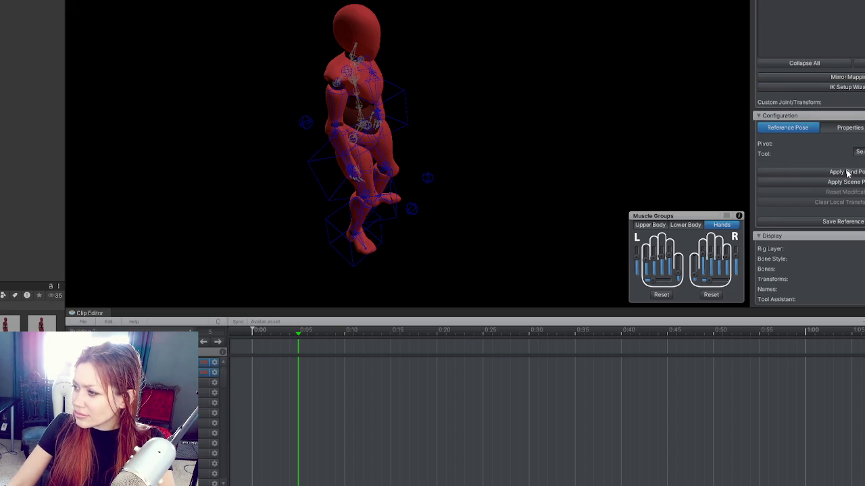
pyautogui.click(852, 173)
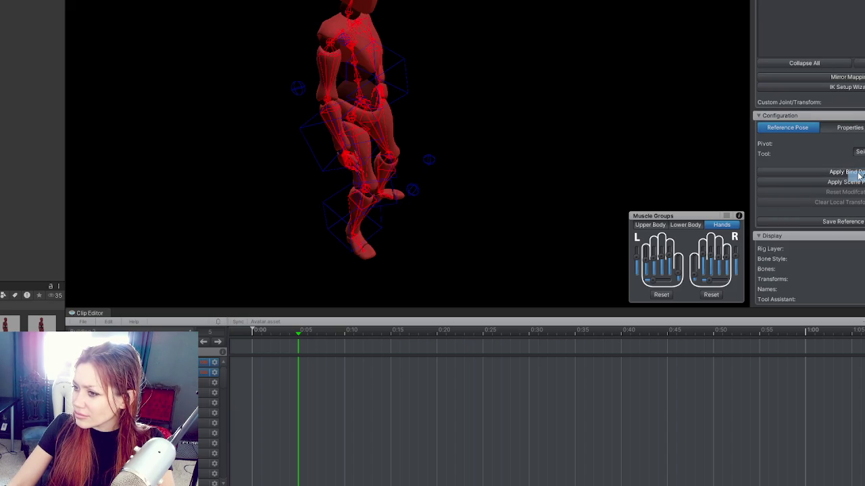
pyautogui.moveTo(485, 78)
pyautogui.mouseDown()
pyautogui.moveTo(415, 90)
pyautogui.moveTo(282, 88)
pyautogui.moveTo(521, 41)
pyautogui.mouseUp()
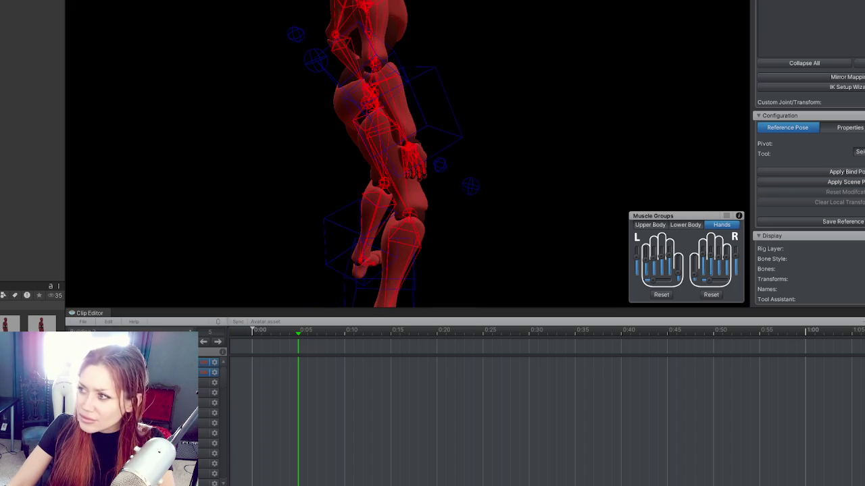
pyautogui.scroll(-6, 808, 169)
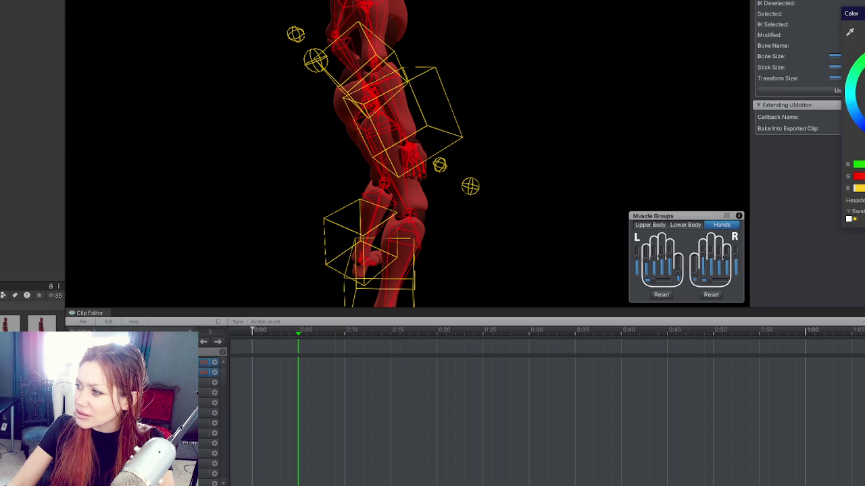
# Select the hand IK boxes and adjust the knee pole controller's position
pyautogui.click(698, 85)
pyautogui.moveTo(485, 54)
pyautogui.mouseDown()
pyautogui.moveTo(343, 155)
pyautogui.moveTo(375, 125)
pyautogui.moveTo(441, 105)
pyautogui.mouseUp()
pyautogui.click(327, 152)
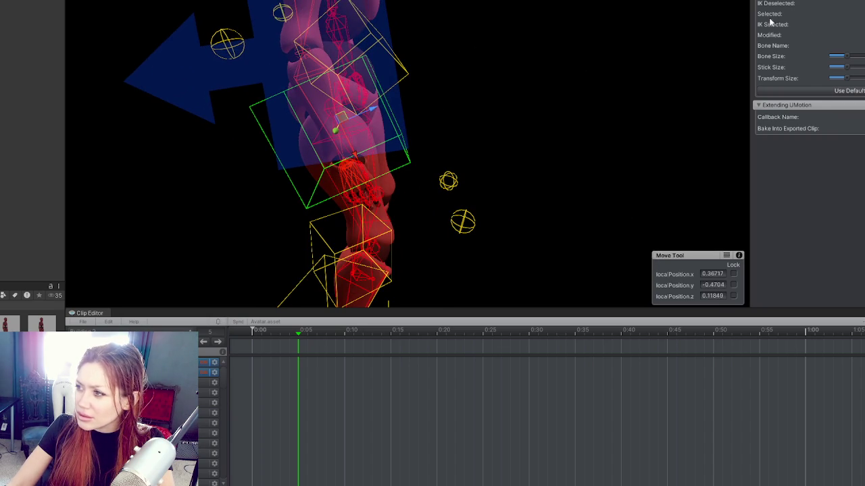
pyautogui.moveTo(768, 26)
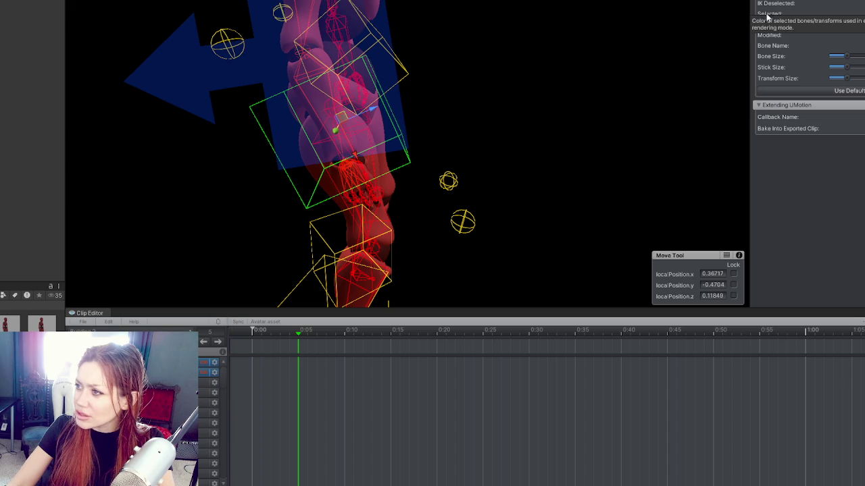
pyautogui.moveTo(532, 43); pyautogui.dragTo(365, 75)
pyautogui.click(415, 85)
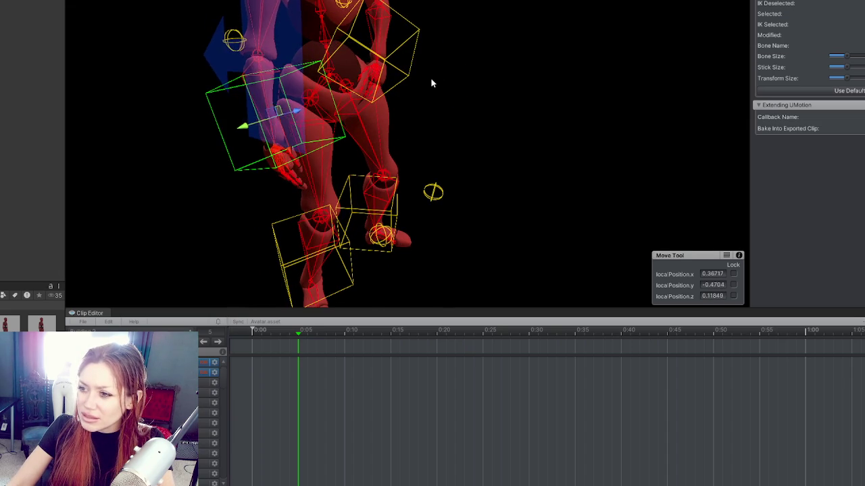
pyautogui.click(449, 149)
pyautogui.click(435, 192)
pyautogui.moveTo(473, 208)
pyautogui.mouseDown()
pyautogui.moveTo(501, 203)
pyautogui.moveTo(466, 198)
pyautogui.mouseUp()
pyautogui.moveTo(418, 218)
pyautogui.mouseDown()
pyautogui.moveTo(408, 261)
pyautogui.moveTo(437, 177)
pyautogui.moveTo(436, 195)
pyautogui.mouseUp()
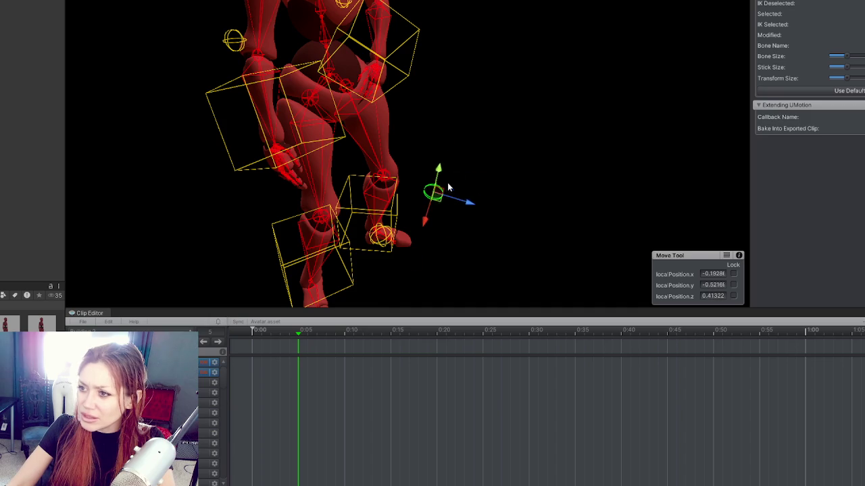
# Drag the right-hand IK target to a new spot, then undo the move
pyautogui.click(214, 72)
pyautogui.moveTo(251, 63)
pyautogui.mouseDown()
pyautogui.moveTo(203, 71)
pyautogui.moveTo(271, 75)
pyautogui.mouseUp()
pyautogui.click(351, 156)
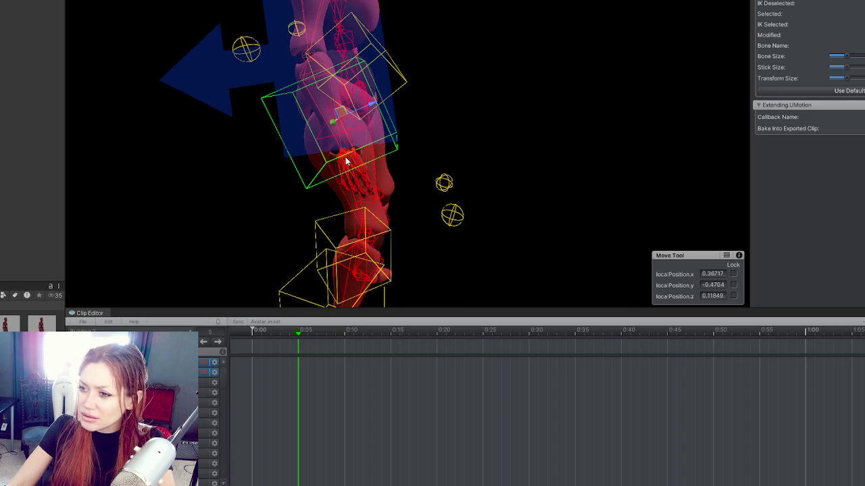
pyautogui.click(346, 162)
pyautogui.moveTo(343, 177); pyautogui.dragTo(357, 145)
pyautogui.click(328, 132)
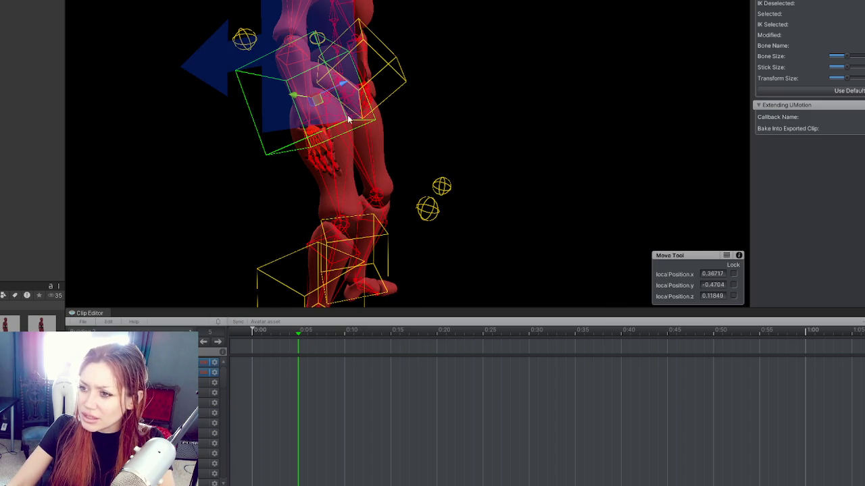
pyautogui.moveTo(343, 85); pyautogui.dragTo(382, 72)
pyautogui.hotkey('ctrl', 'z')
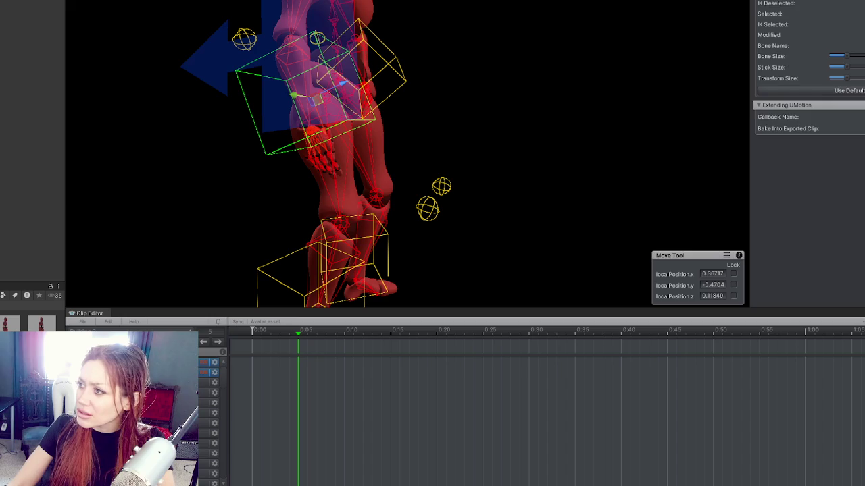
pyautogui.scroll(10, 809, 169)
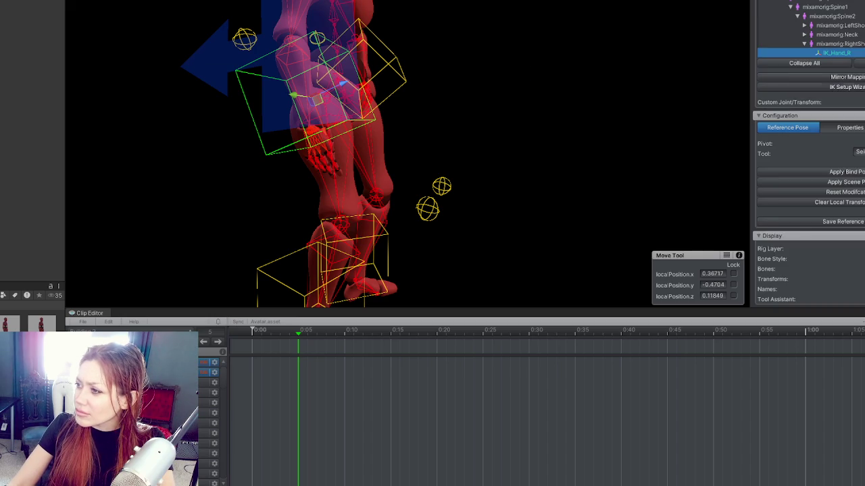
# Regenerate the mannequin's IK rig with the setup wizard and save the reference pose
pyautogui.click(846, 87)
pyautogui.click(336, 221)
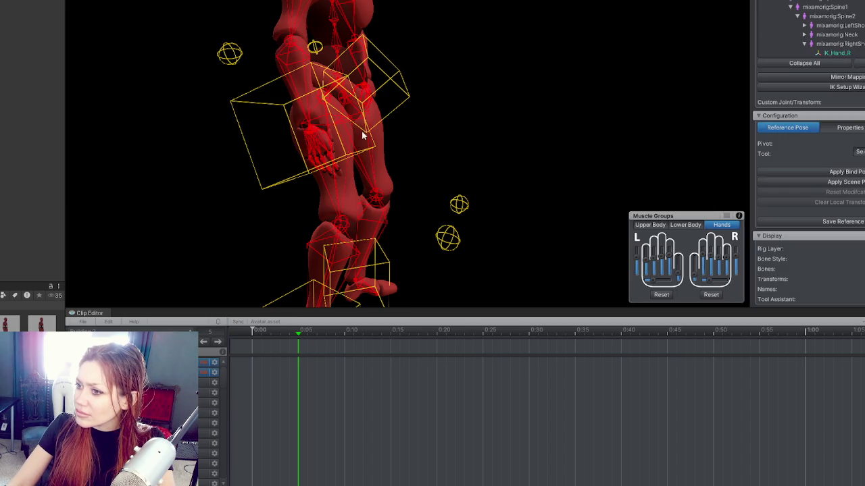
pyautogui.click(448, 237)
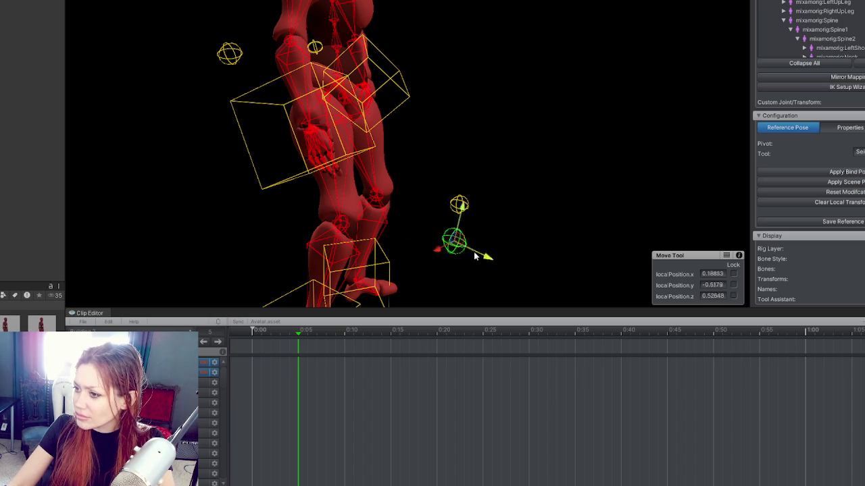
pyautogui.click(837, 223)
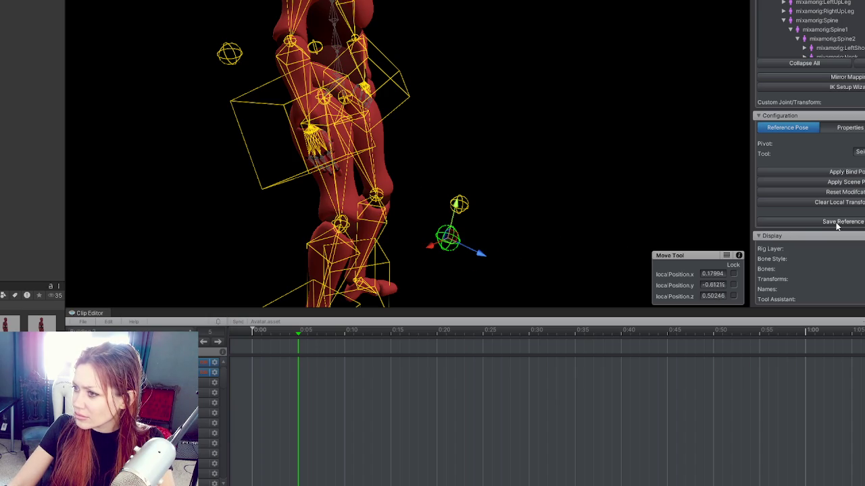
# Test moving the right-hand IK handle, undo it, and switch back to animation posing
pyautogui.click(316, 129)
pyautogui.moveTo(317, 130); pyautogui.dragTo(393, 107)
pyautogui.hotkey('ctrl', 'z')
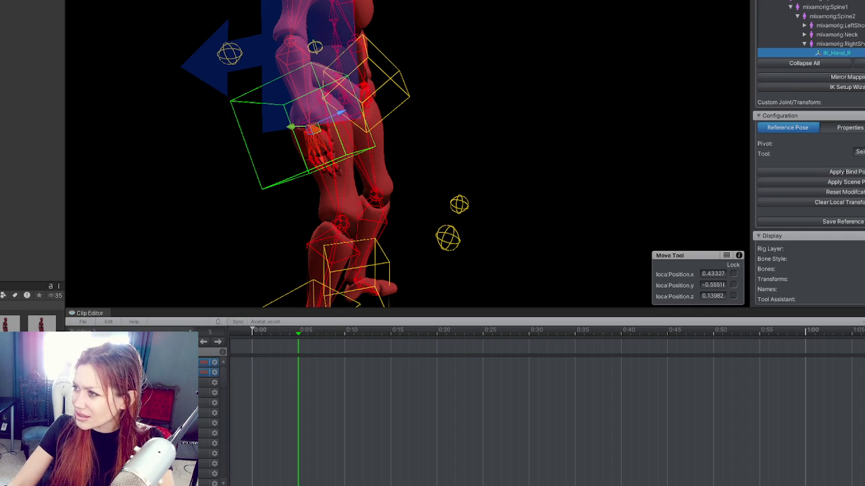
pyautogui.click(322, 219)
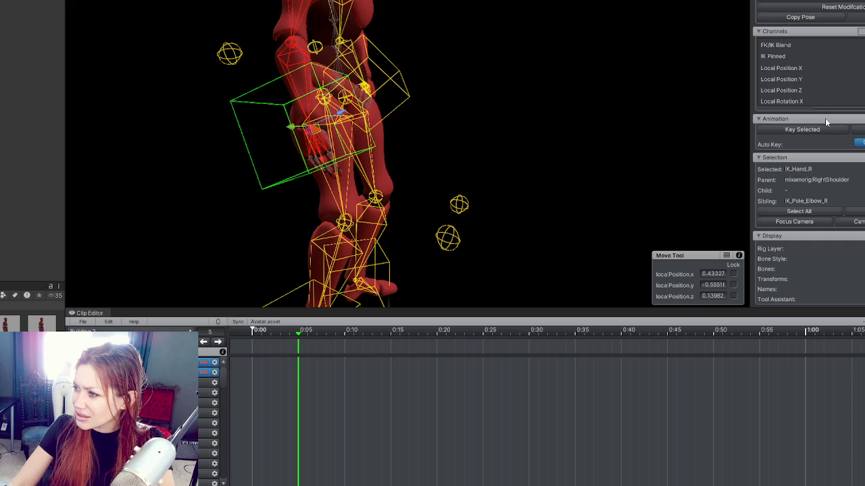
pyautogui.click(824, 118)
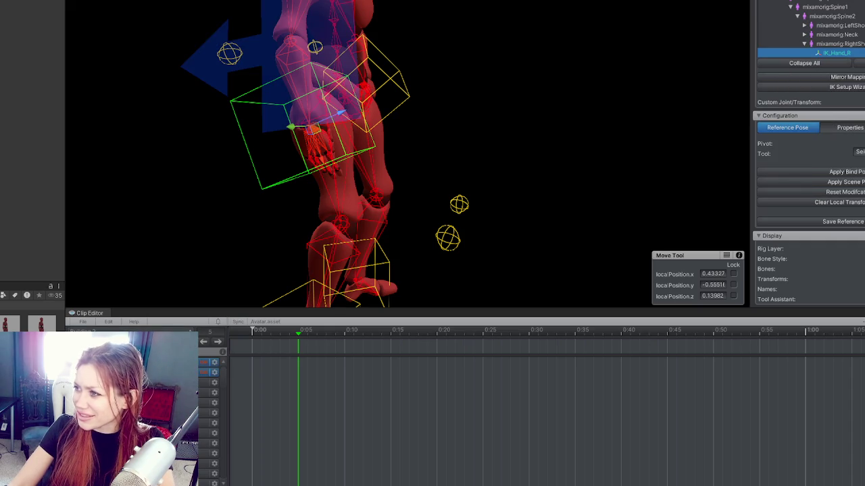
pyautogui.click(422, 223)
# Raise the right-hand IK target up and right while posing, then undo it
pyautogui.moveTo(430, 217)
pyautogui.mouseDown()
pyautogui.moveTo(511, 177)
pyautogui.moveTo(475, 187)
pyautogui.mouseUp()
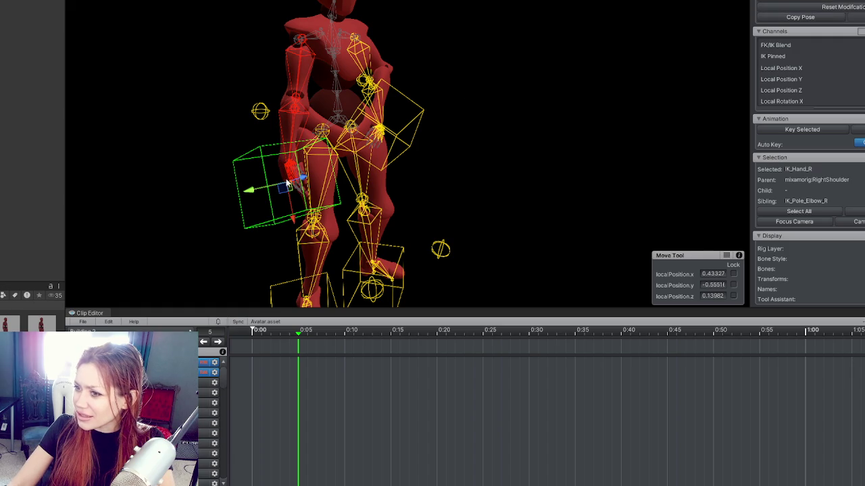
pyautogui.moveTo(304, 179)
pyautogui.mouseDown()
pyautogui.moveTo(351, 159)
pyautogui.moveTo(388, 126)
pyautogui.moveTo(242, 193)
pyautogui.moveTo(454, 110)
pyautogui.moveTo(331, 134)
pyautogui.moveTo(490, 149)
pyautogui.mouseUp()
pyautogui.moveTo(360, 201)
pyautogui.mouseDown()
pyautogui.moveTo(408, 192)
pyautogui.moveTo(508, 130)
pyautogui.moveTo(371, 139)
pyautogui.moveTo(404, 135)
pyautogui.mouseUp()
pyautogui.hotkey('ctrl', 'z')
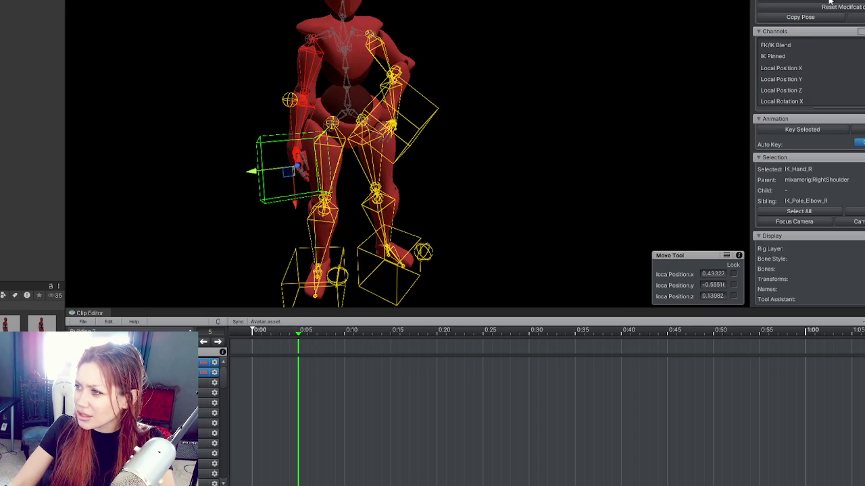
# Select the FK/IK Blend channel and start loading another animation clip
pyautogui.click(775, 45)
pyautogui.click(824, 45)
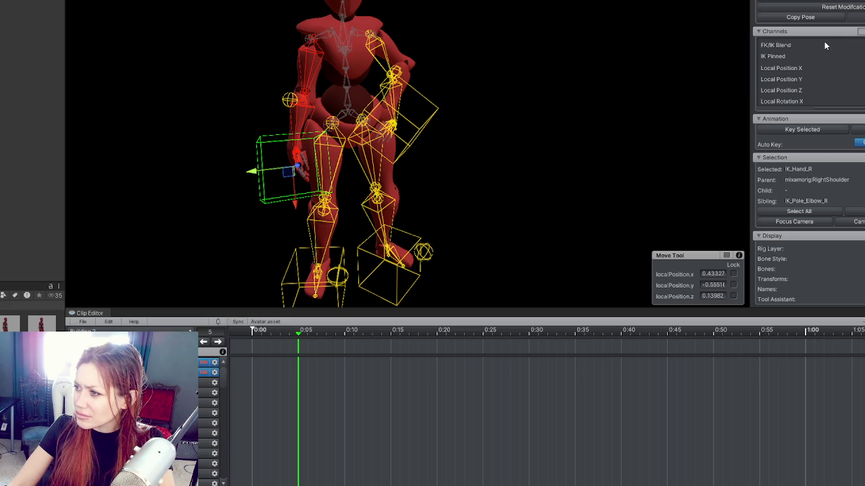
pyautogui.click(824, 45)
pyautogui.moveTo(402, 128)
pyautogui.mouseDown()
pyautogui.moveTo(347, 192)
pyautogui.moveTo(443, 145)
pyautogui.moveTo(398, 153)
pyautogui.moveTo(397, 163)
pyautogui.moveTo(419, 157)
pyautogui.moveTo(308, 158)
pyautogui.moveTo(318, 155)
pyautogui.mouseUp()
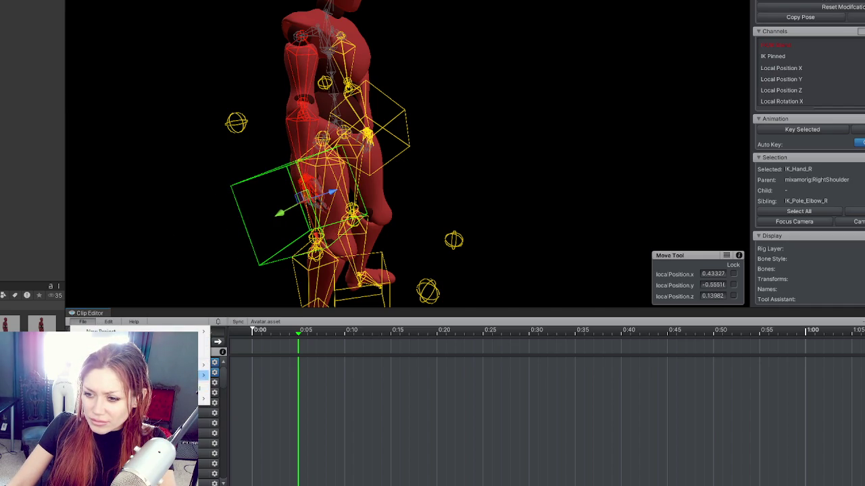
pyautogui.click(203, 342)
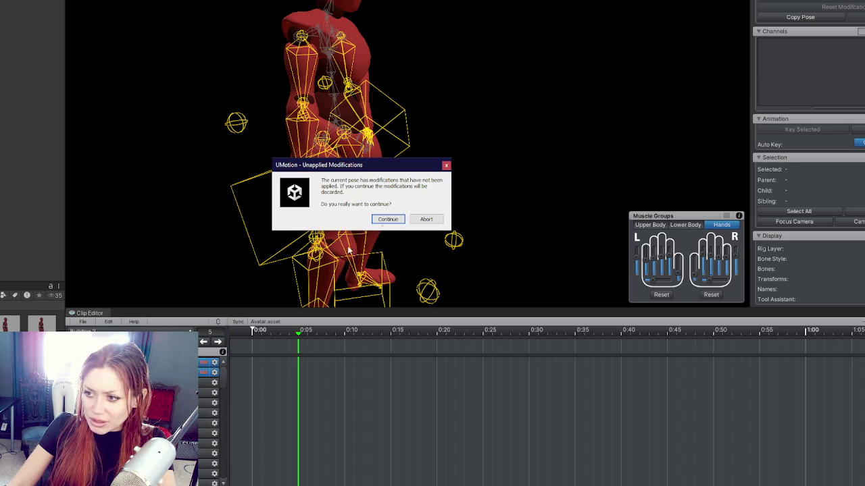
# Discard the unapplied pose changes and cancel the Delete Clip prompt
pyautogui.click(388, 220)
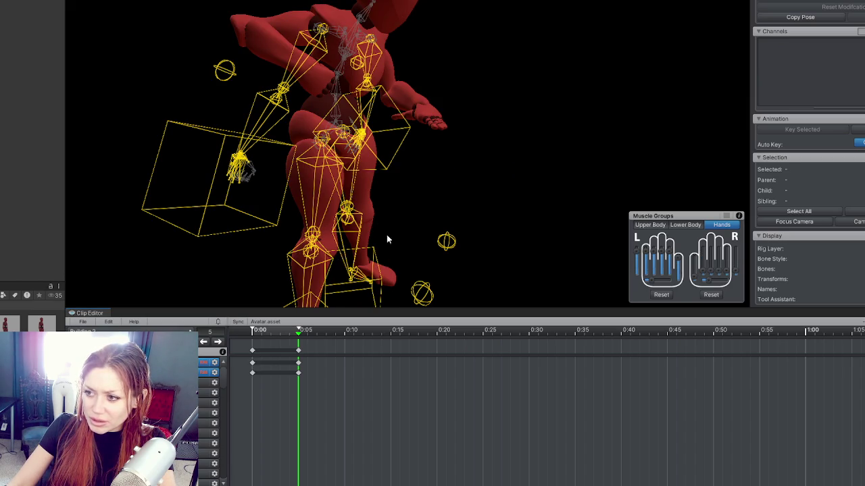
pyautogui.hotkey('ctrl', 'z')
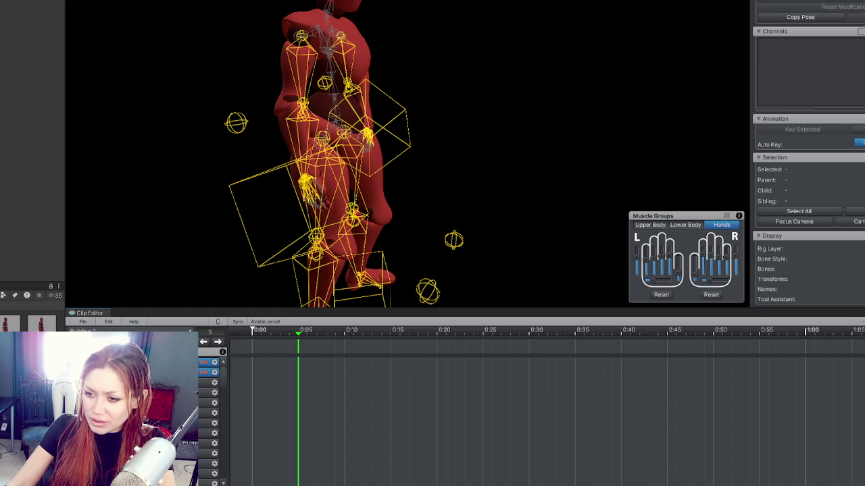
pyautogui.press('Delete')
pyautogui.click(382, 225)
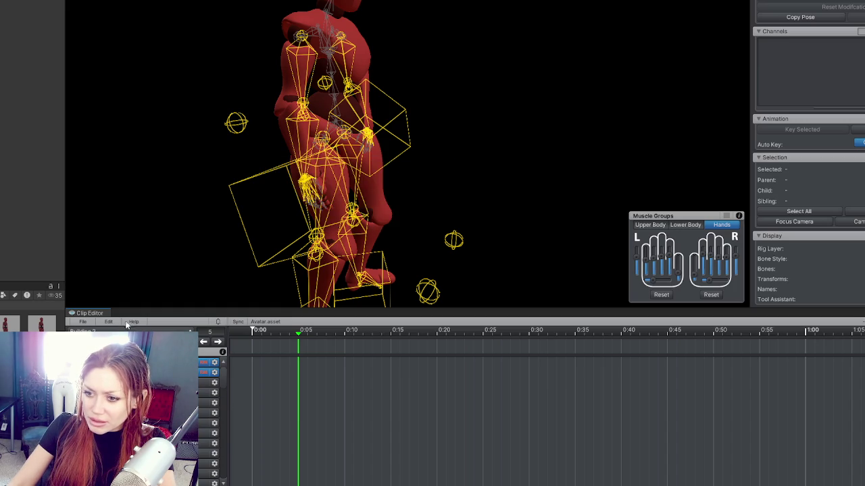
# Duplicate the current clip under the name 'Building 2'
pyautogui.hotkey('ctrl', 'y')
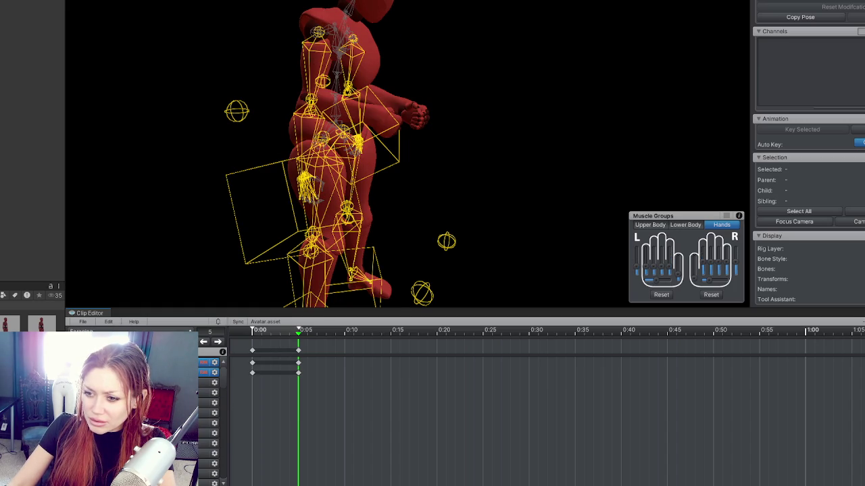
pyautogui.hotkey('ctrl', 'y')
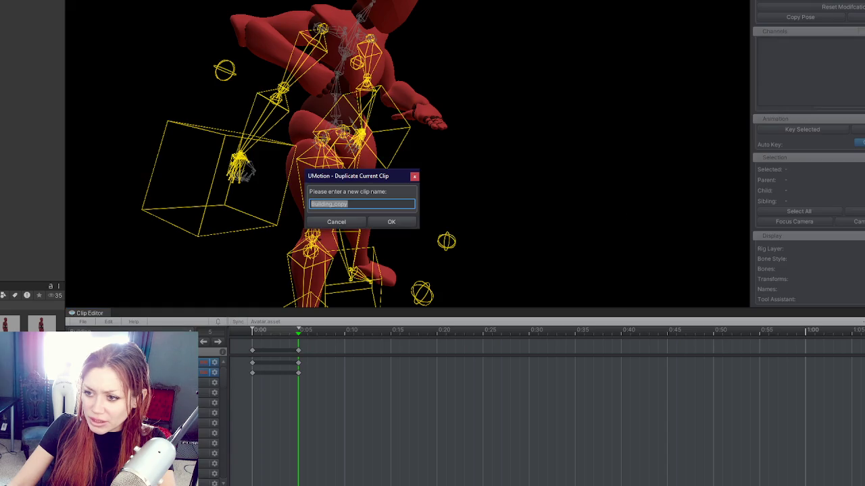
pyautogui.write('Build')
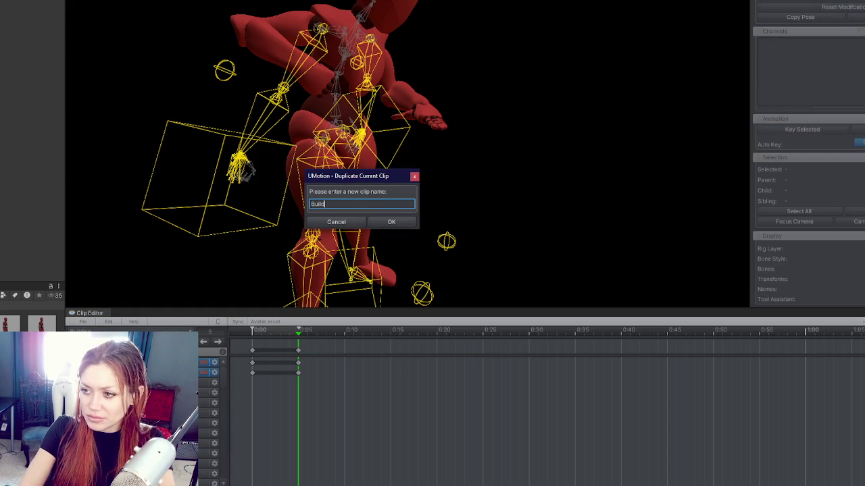
pyautogui.write('ing 2')
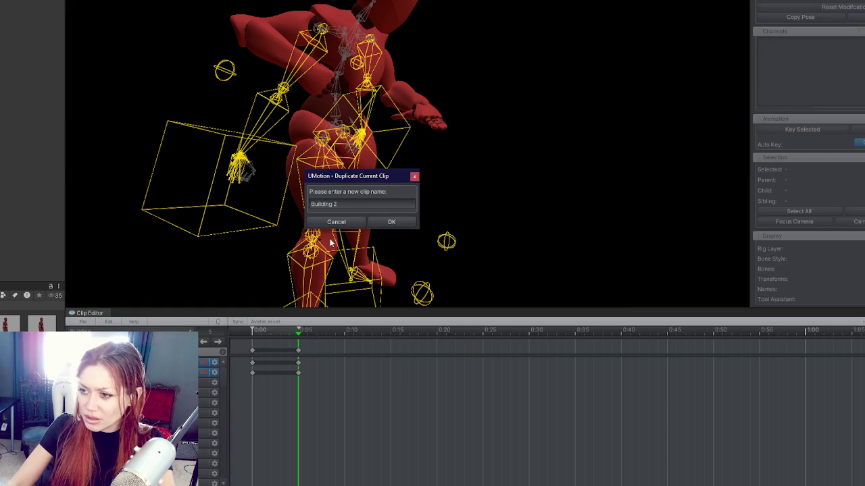
pyautogui.click(400, 223)
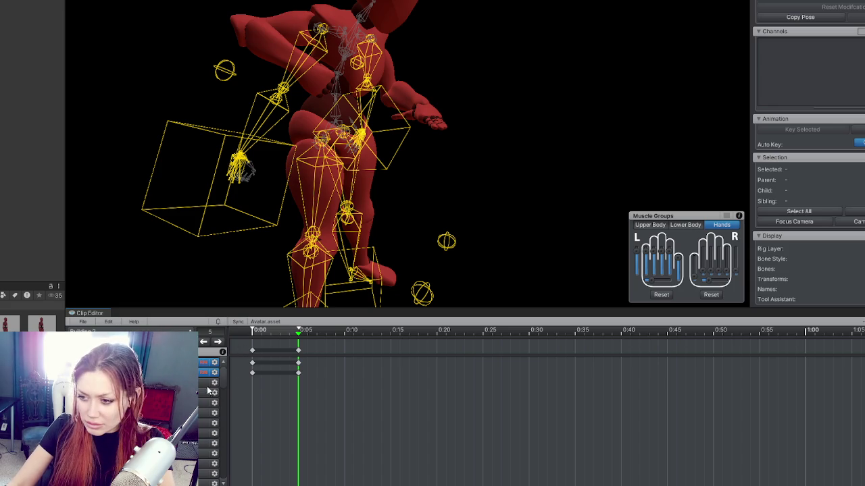
# Orbit around the mannequin and turn on reference pose editing
pyautogui.moveTo(329, 215)
pyautogui.mouseDown()
pyautogui.moveTo(402, 152)
pyautogui.moveTo(465, 153)
pyautogui.mouseUp()
pyautogui.moveTo(569, 106)
pyautogui.mouseDown()
pyautogui.moveTo(275, 114)
pyautogui.moveTo(81, 106)
pyautogui.moveTo(441, 51)
pyautogui.mouseUp()
pyautogui.moveTo(251, 182); pyautogui.dragTo(749, 131)
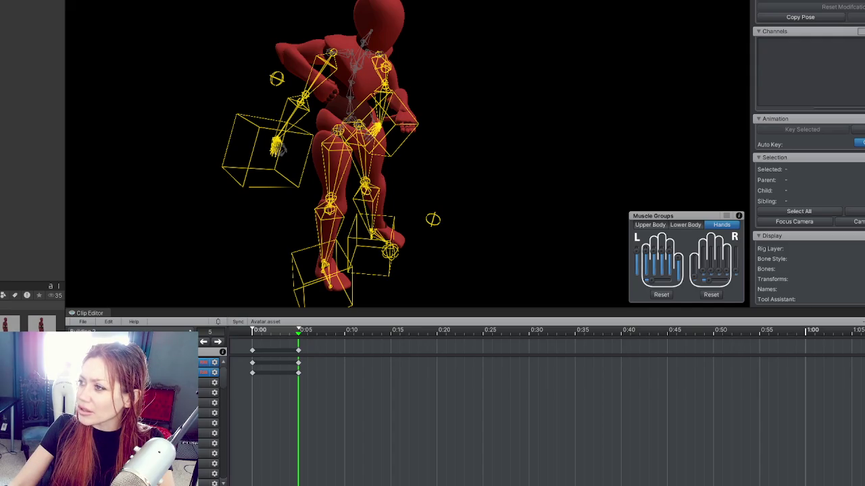
pyautogui.click(787, 127)
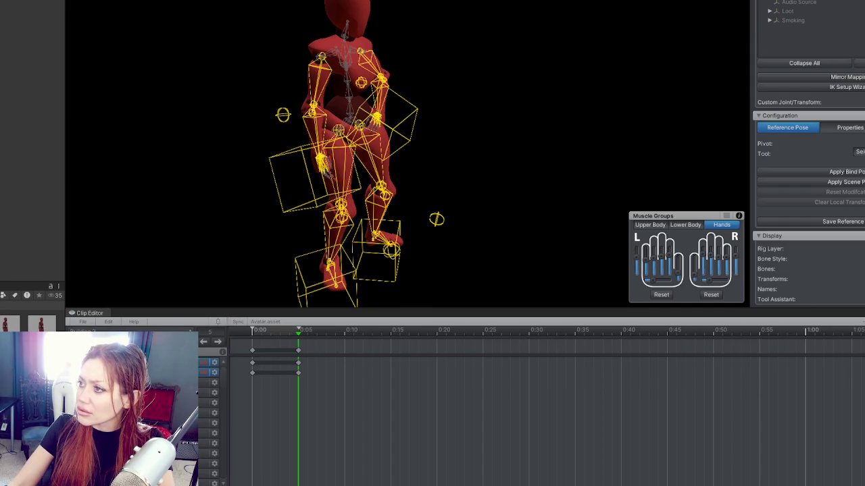
pyautogui.click(787, 127)
pyautogui.click(787, 127)
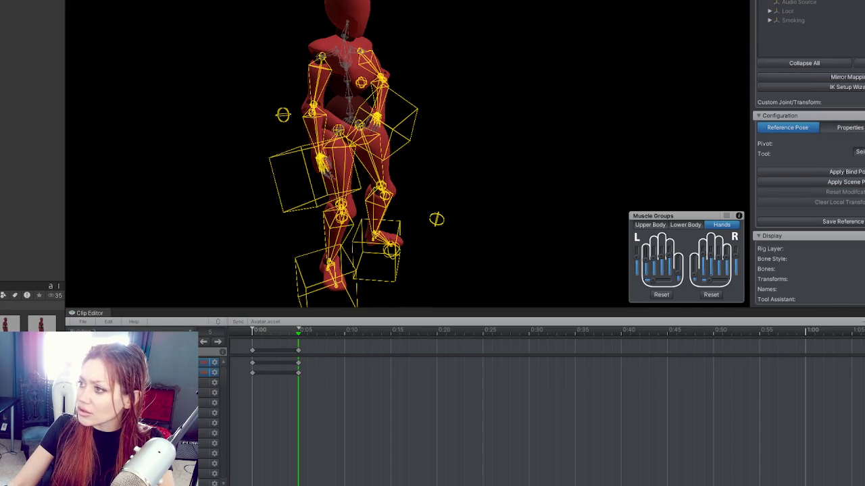
# Recreate the IK handles with the setup wizard and drag IK_Hand_R up and right
pyautogui.click(855, 87)
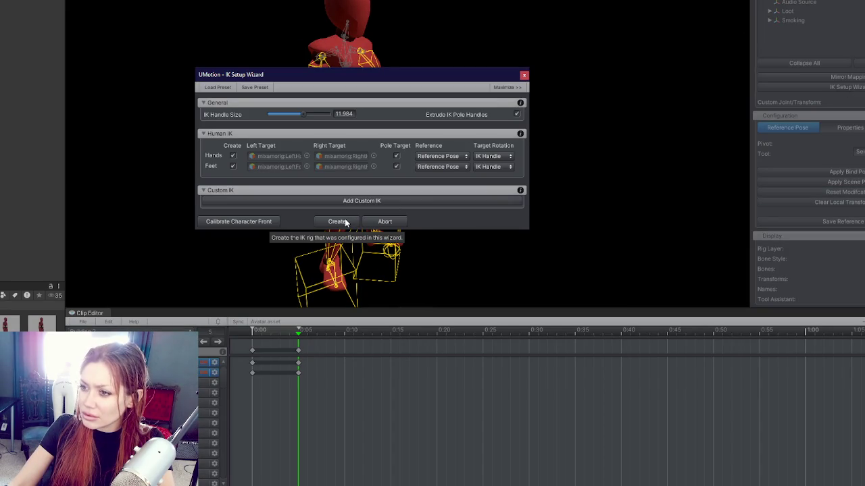
pyautogui.click(338, 221)
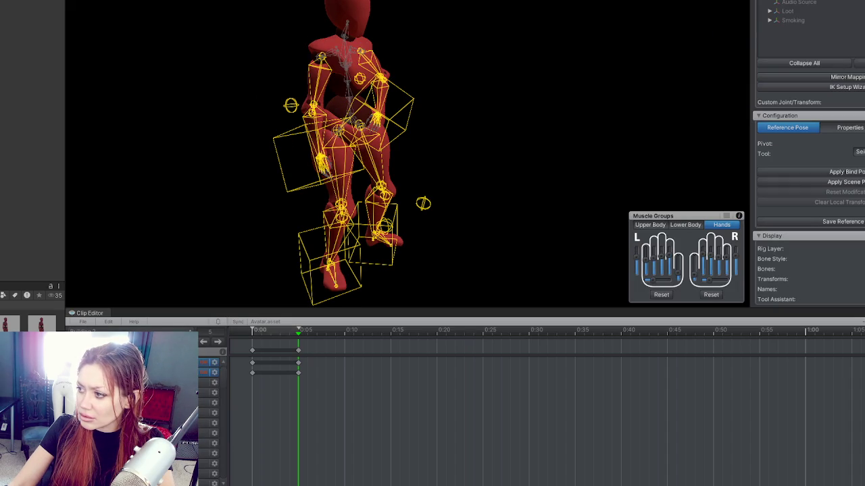
pyautogui.click(844, 87)
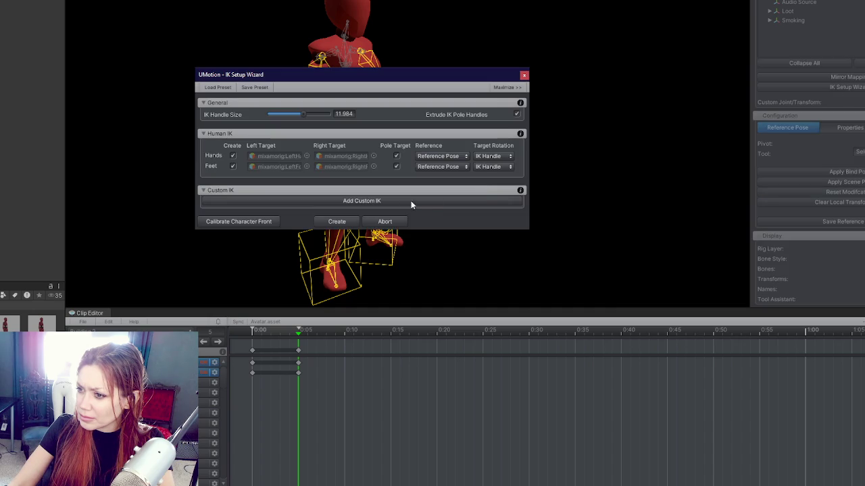
pyautogui.click(328, 224)
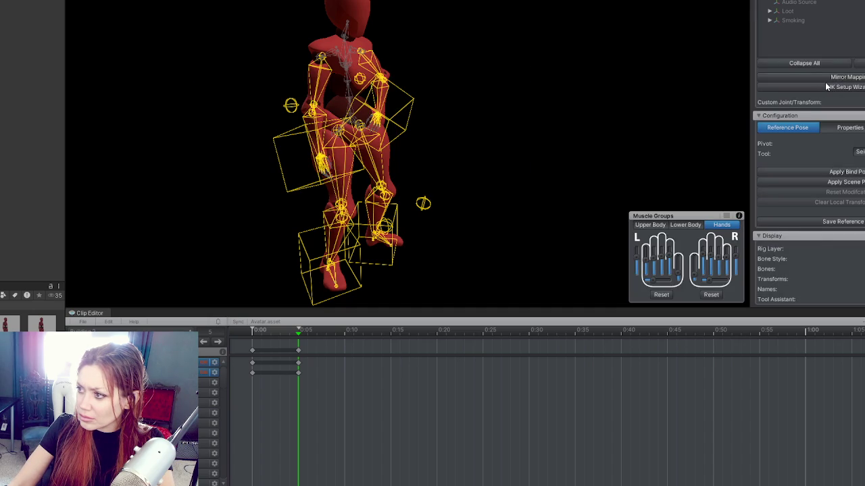
pyautogui.click(323, 164)
pyautogui.moveTo(345, 155)
pyautogui.mouseDown()
pyautogui.moveTo(381, 120)
pyautogui.moveTo(280, 139)
pyautogui.mouseUp()
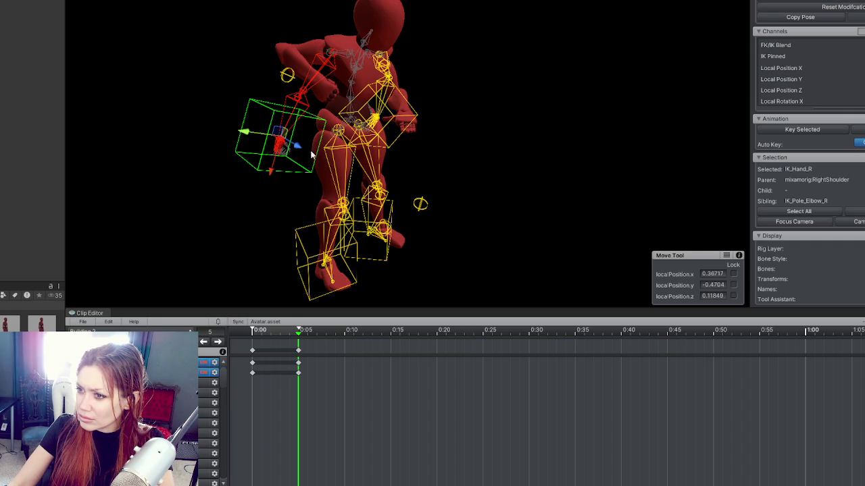
# Move and rotate IK_Hand_R up toward the chest, then select the right elbow pole target
pyautogui.hotkey('ctrl', 'z')
pyautogui.hotkey('ctrl', 'y')
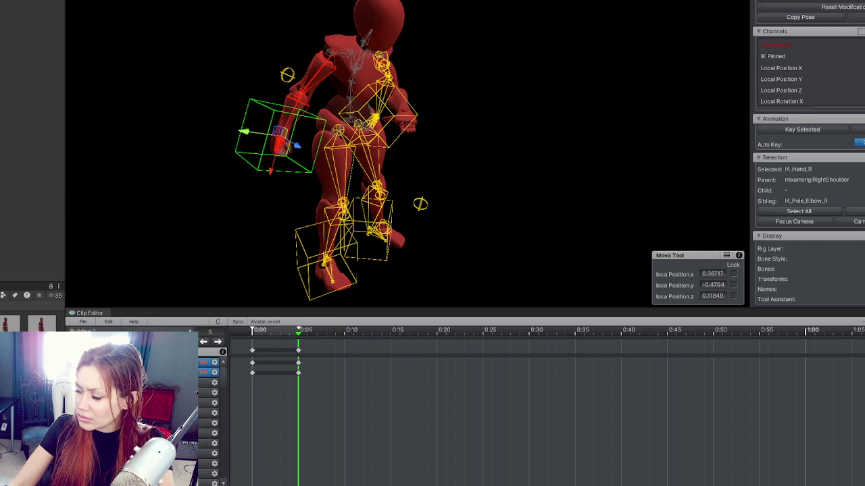
pyautogui.moveTo(651, 81); pyautogui.dragTo(430, 139)
pyautogui.moveTo(315, 162)
pyautogui.mouseDown()
pyautogui.moveTo(354, 160)
pyautogui.moveTo(341, 166)
pyautogui.moveTo(365, 128)
pyautogui.moveTo(392, 137)
pyautogui.moveTo(406, 126)
pyautogui.moveTo(413, 137)
pyautogui.mouseUp()
pyautogui.press('e')
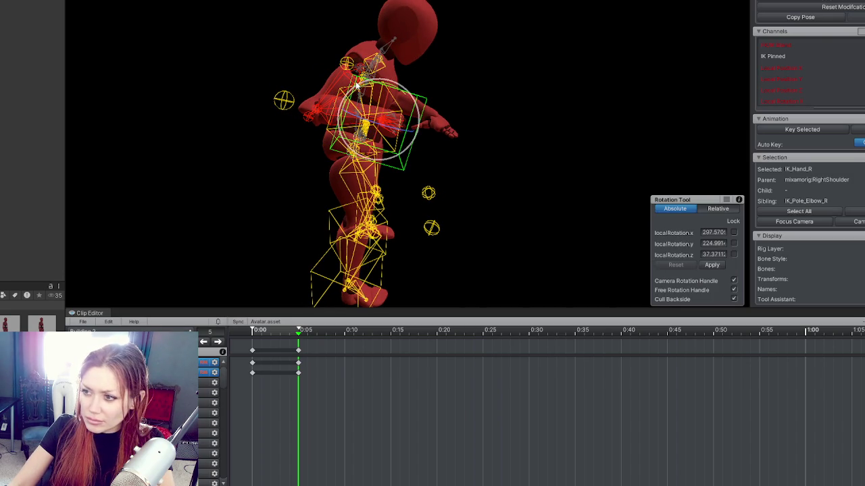
pyautogui.moveTo(298, 133)
pyautogui.mouseDown()
pyautogui.moveTo(331, 144)
pyautogui.moveTo(291, 128)
pyautogui.moveTo(473, 117)
pyautogui.moveTo(531, 85)
pyautogui.moveTo(405, 101)
pyautogui.moveTo(270, 98)
pyautogui.moveTo(320, 109)
pyautogui.moveTo(176, 83)
pyautogui.moveTo(129, 85)
pyautogui.moveTo(330, 75)
pyautogui.mouseUp()
pyautogui.press('w')
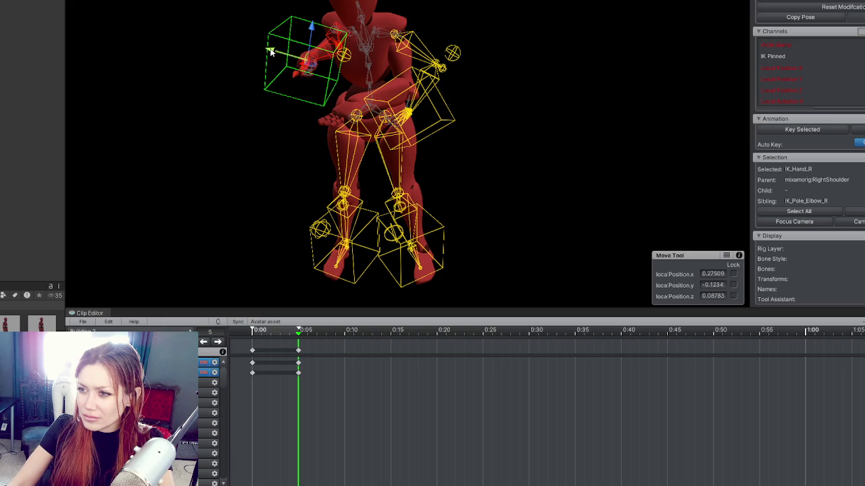
pyautogui.moveTo(269, 51); pyautogui.dragTo(279, 53)
pyautogui.moveTo(340, 45)
pyautogui.mouseDown()
pyautogui.moveTo(411, 75)
pyautogui.moveTo(264, 108)
pyautogui.moveTo(501, 110)
pyautogui.moveTo(608, 79)
pyautogui.moveTo(187, 73)
pyautogui.moveTo(307, 77)
pyautogui.moveTo(494, 140)
pyautogui.moveTo(433, 129)
pyautogui.moveTo(568, 139)
pyautogui.moveTo(453, 119)
pyautogui.moveTo(270, 124)
pyautogui.mouseUp()
pyautogui.click(265, 108)
pyautogui.click(433, 129)
# Select IK_Pole_Elbow_L, then push IK_Hand_L forward in front of the body
pyautogui.click(510, 70)
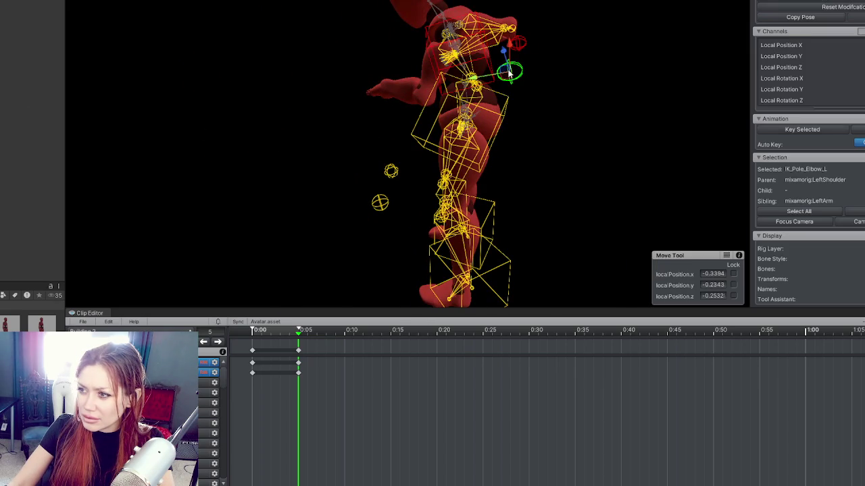
pyautogui.moveTo(561, 134)
pyautogui.mouseDown()
pyautogui.moveTo(781, 133)
pyautogui.moveTo(534, 142)
pyautogui.moveTo(500, 102)
pyautogui.moveTo(512, 66)
pyautogui.moveTo(218, 81)
pyautogui.moveTo(120, 115)
pyautogui.moveTo(170, 100)
pyautogui.moveTo(614, 133)
pyautogui.moveTo(441, 50)
pyautogui.mouseUp()
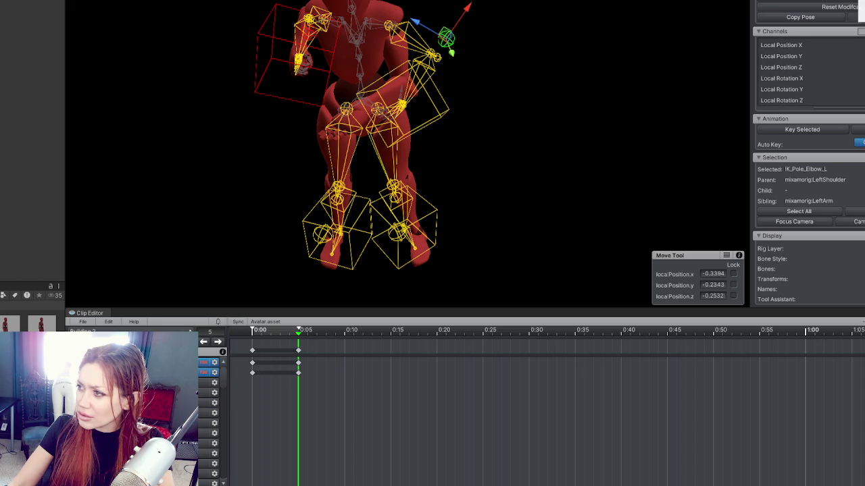
pyautogui.click(412, 88)
pyautogui.moveTo(483, 92)
pyautogui.mouseDown()
pyautogui.moveTo(608, 70)
pyautogui.moveTo(722, 64)
pyautogui.mouseUp()
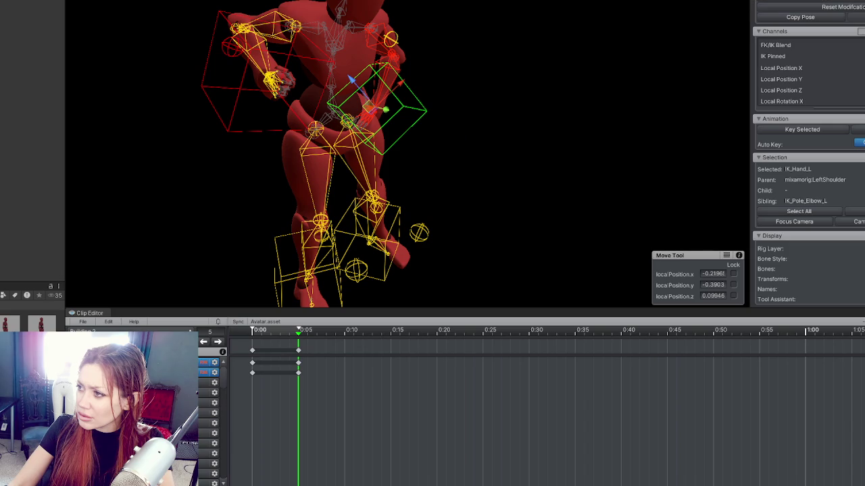
pyautogui.moveTo(452, 15)
pyautogui.mouseDown()
pyautogui.moveTo(196, 25)
pyautogui.moveTo(543, 39)
pyautogui.moveTo(635, 33)
pyautogui.mouseUp()
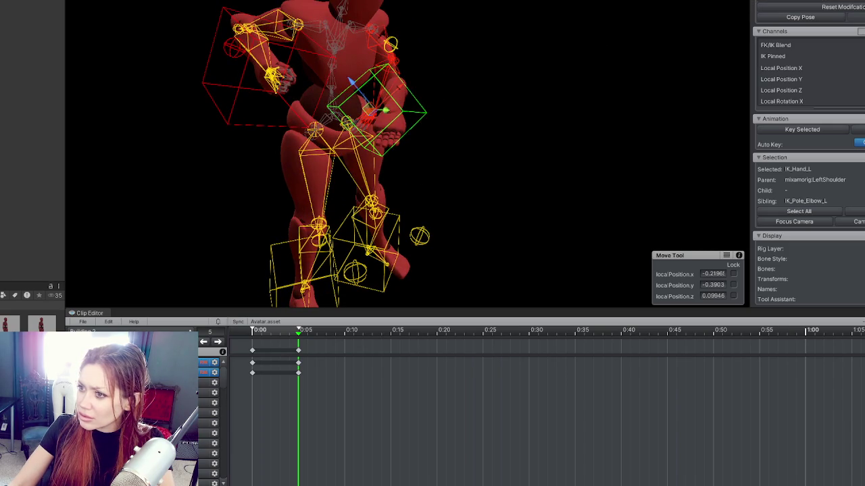
pyautogui.moveTo(499, 54)
pyautogui.mouseDown()
pyautogui.moveTo(362, 38)
pyautogui.moveTo(791, 48)
pyautogui.moveTo(518, 39)
pyautogui.moveTo(710, 49)
pyautogui.moveTo(628, 53)
pyautogui.mouseUp()
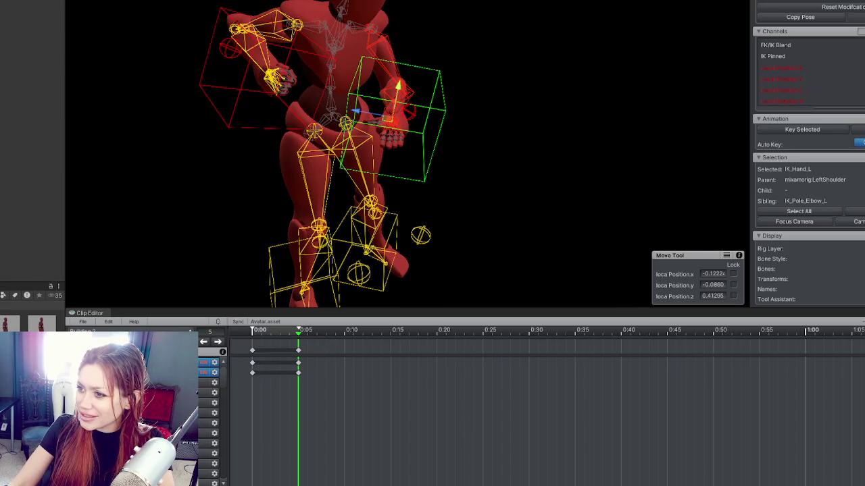
pyautogui.moveTo(385, 82)
pyautogui.mouseDown()
pyautogui.moveTo(322, 96)
pyautogui.moveTo(568, 80)
pyautogui.mouseUp()
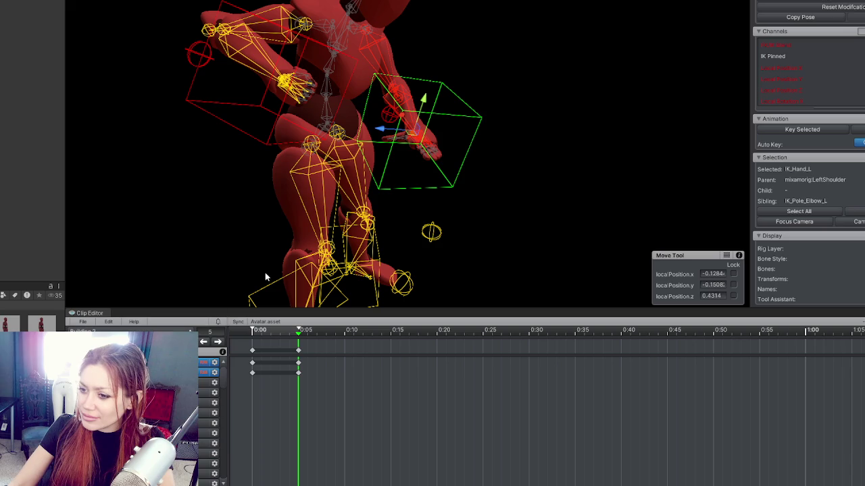
pyautogui.click(283, 330)
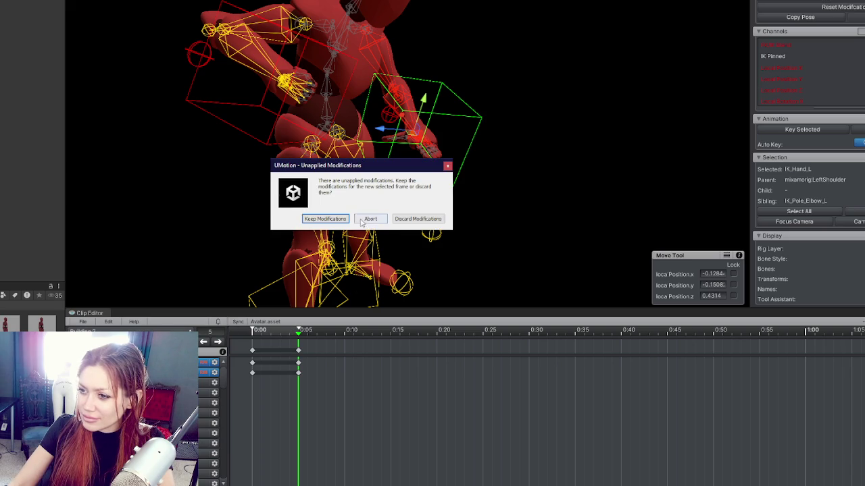
# Keep the pose modifications while stepping between frames, ending back on the 0:05 keyframe
pyautogui.click(341, 220)
pyautogui.click(219, 341)
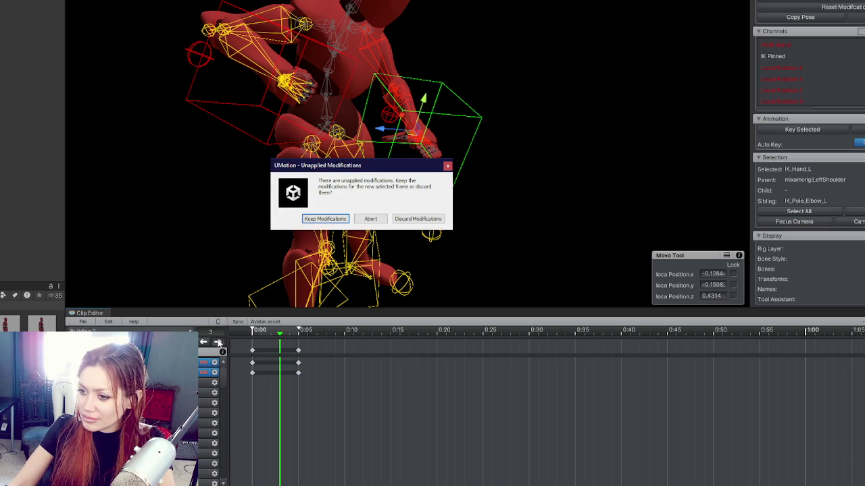
pyautogui.click(339, 219)
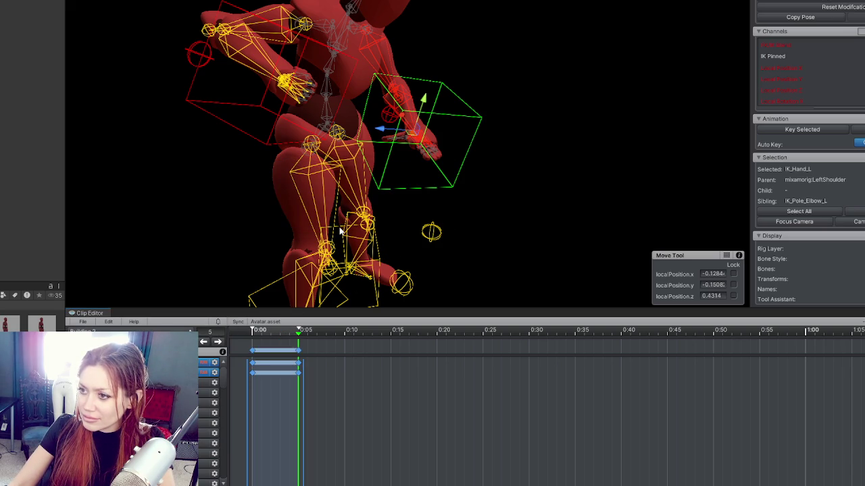
pyautogui.click(482, 168)
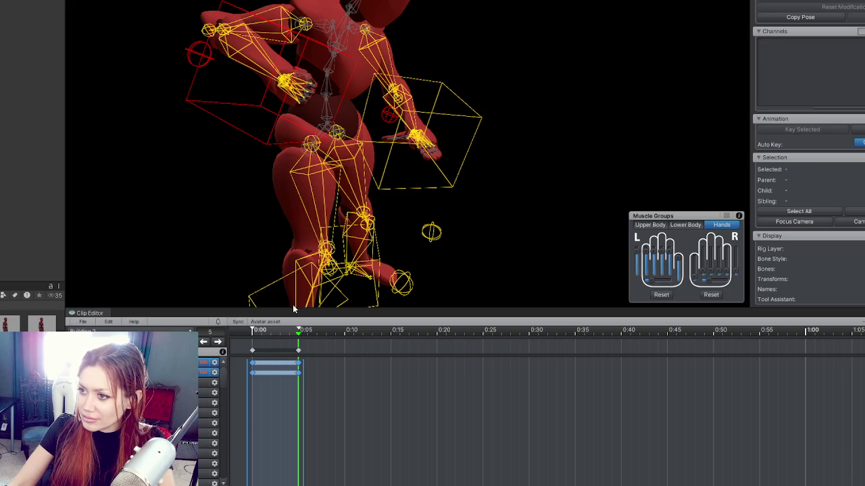
pyautogui.click(297, 337)
pyautogui.click(281, 335)
pyautogui.press('Return')
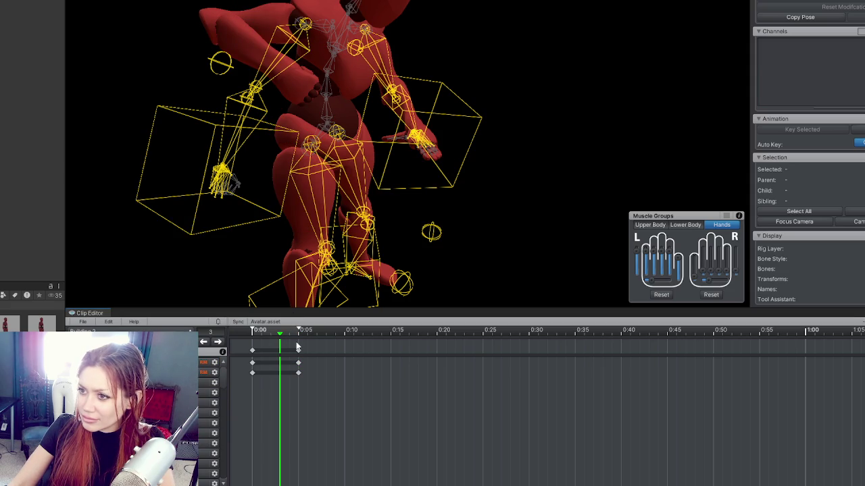
pyautogui.click(298, 331)
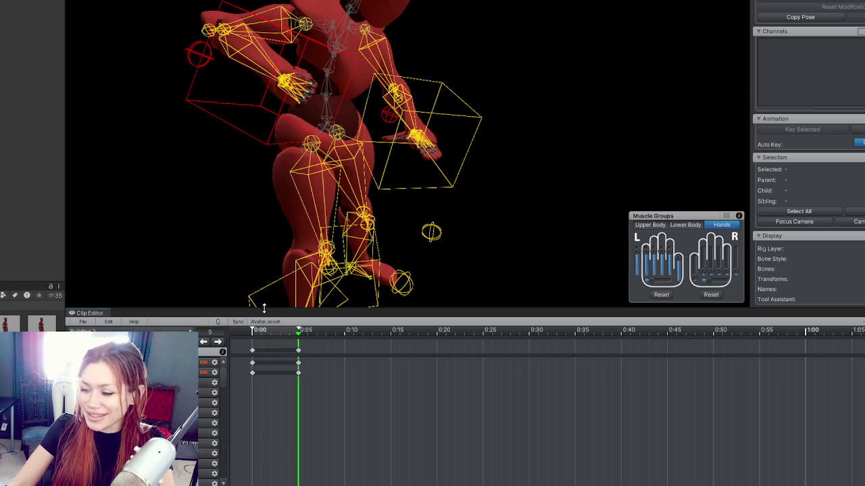
# Select the keys at 0:05 and keep the pose changes while moving to another frame
pyautogui.hotkey('ctrl', 'a')
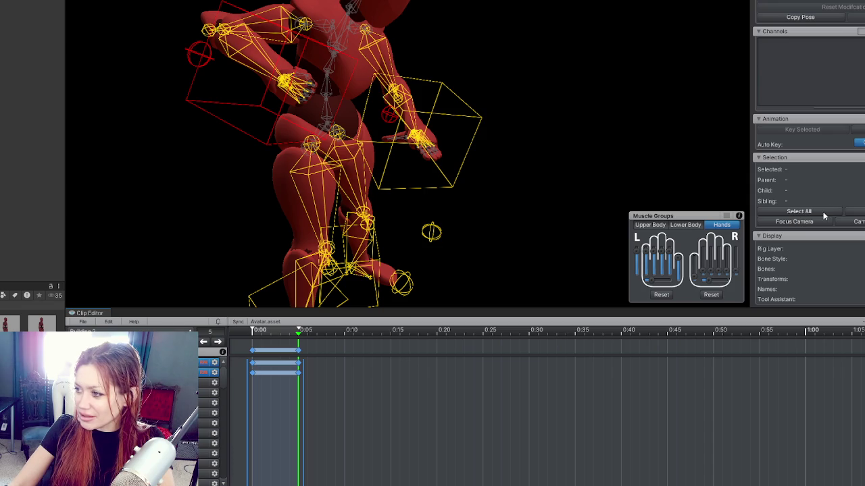
pyautogui.scroll(-2, 368, 399)
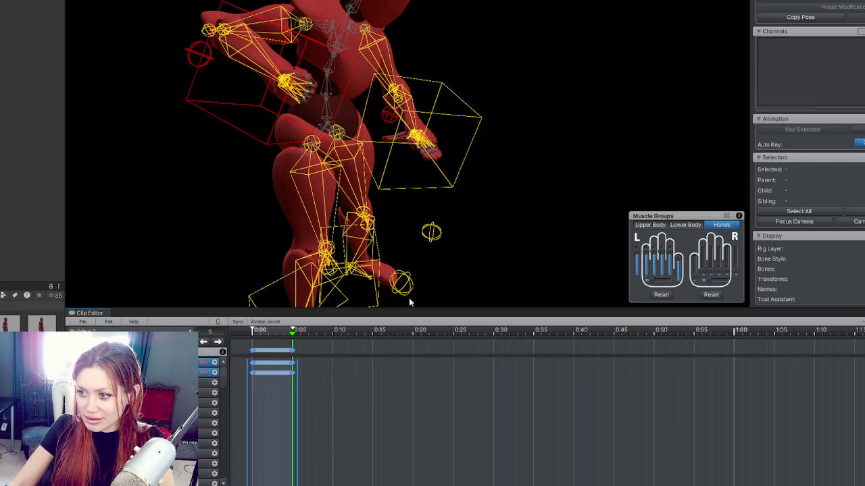
pyautogui.click(270, 351)
pyautogui.click(292, 351)
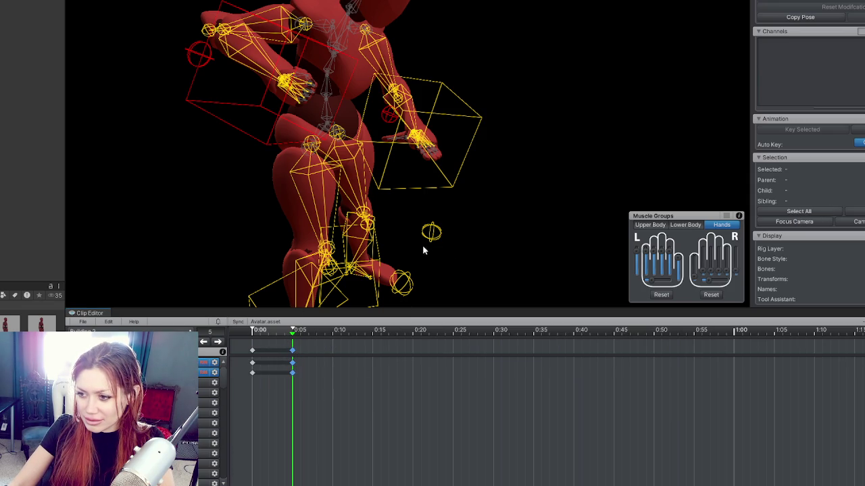
pyautogui.click(277, 340)
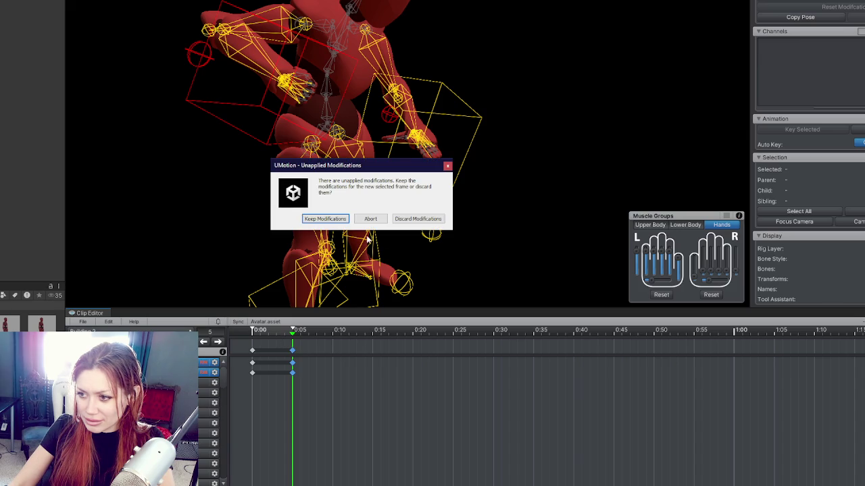
pyautogui.click(345, 220)
pyautogui.click(285, 327)
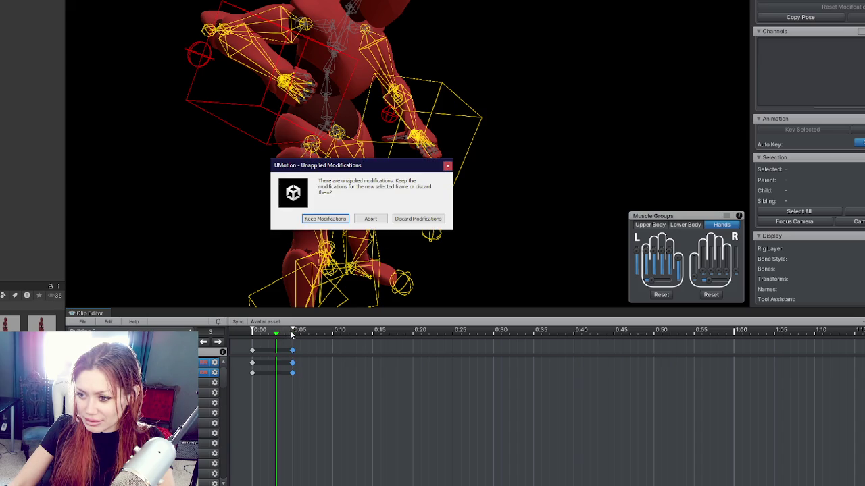
pyautogui.click(330, 221)
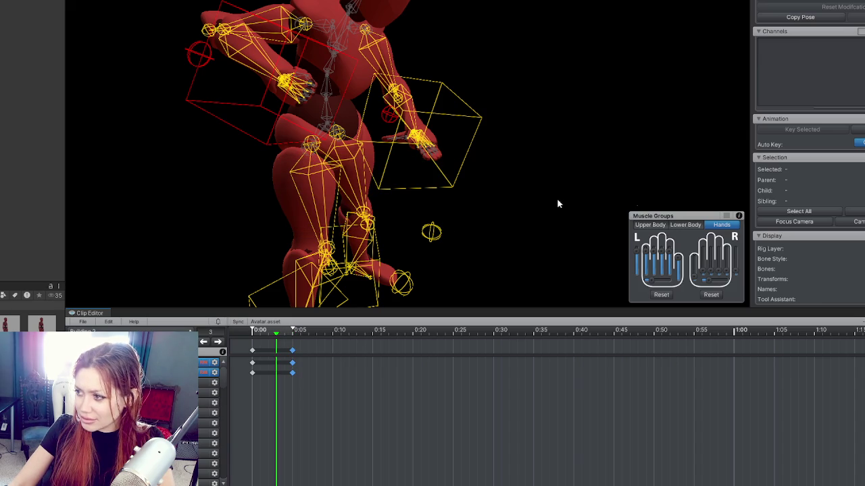
# Key the full pose on every bone and shift the new keys slightly later
pyautogui.click(795, 212)
pyautogui.press('s')
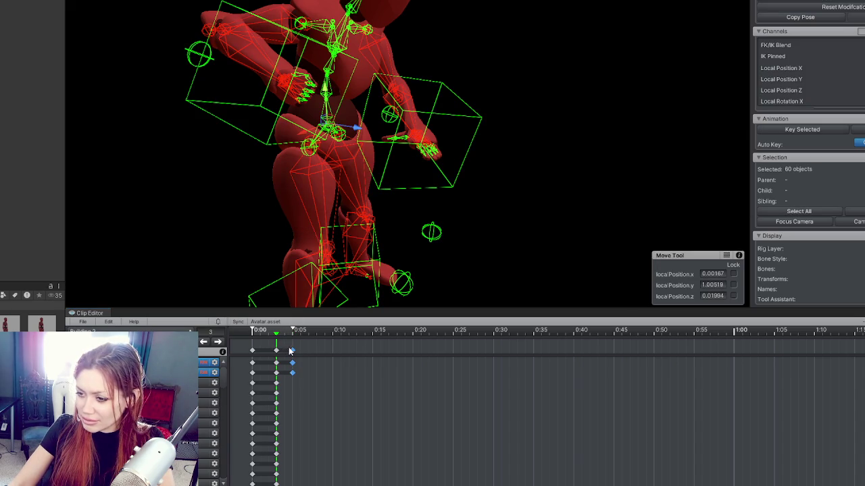
pyautogui.moveTo(278, 352); pyautogui.dragTo(297, 353)
pyautogui.moveTo(260, 331); pyautogui.dragTo(254, 338)
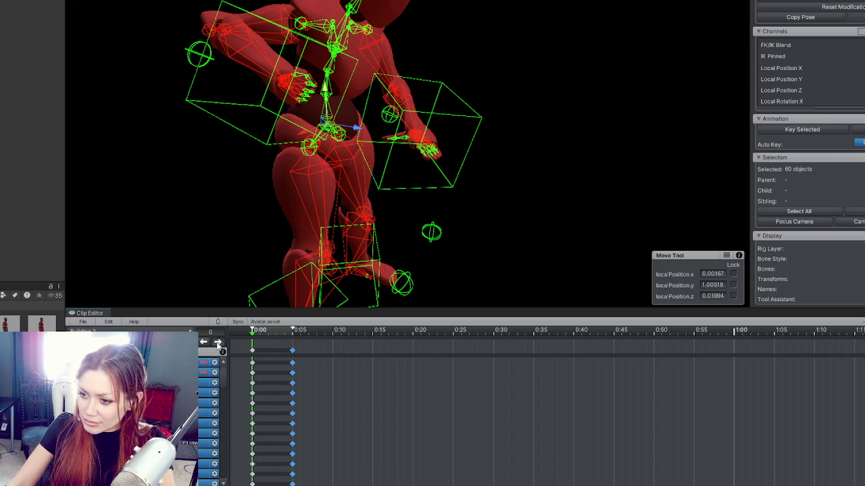
pyautogui.click(238, 372)
pyautogui.click(218, 342)
# Set the right hand target to rotate, then select all bones and return to the first keyframe
pyautogui.moveTo(297, 125)
pyautogui.mouseDown()
pyautogui.moveTo(318, 122)
pyautogui.moveTo(378, 149)
pyautogui.moveTo(514, 185)
pyautogui.moveTo(284, 132)
pyautogui.moveTo(284, 123)
pyautogui.moveTo(323, 144)
pyautogui.moveTo(538, 120)
pyautogui.mouseUp()
pyautogui.click(331, 115)
pyautogui.press('e')
pyautogui.hotkey('ctrl', 'a')
pyautogui.moveTo(292, 331); pyautogui.dragTo(263, 343)
pyautogui.click(217, 342)
pyautogui.click(210, 343)
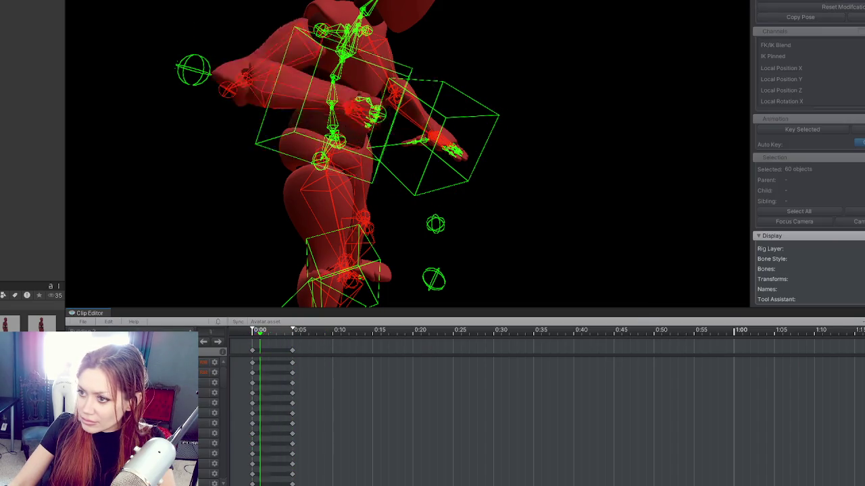
# Move the second pose's keys to about 0:42 and play the animation to preview it
pyautogui.scroll(-2, 289, 350)
pyautogui.moveTo(289, 350)
pyautogui.mouseDown()
pyautogui.moveTo(608, 351)
pyautogui.moveTo(546, 350)
pyautogui.mouseUp()
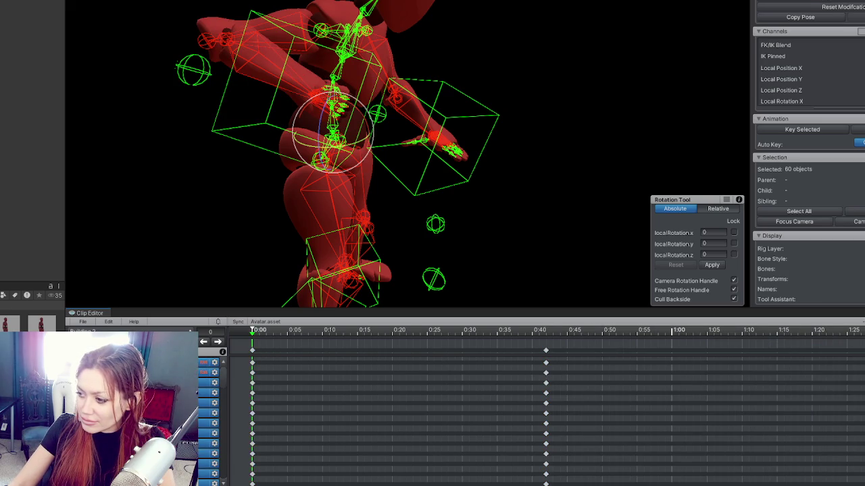
pyautogui.press('space')
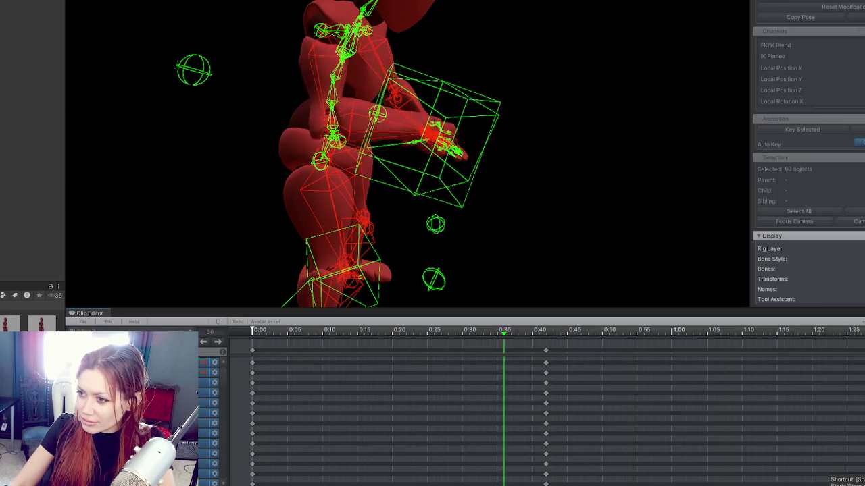
pyautogui.press('space')
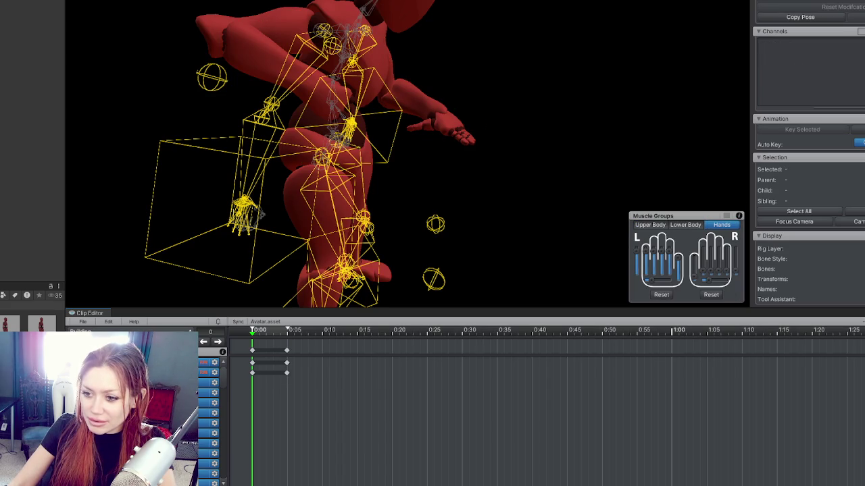
# Select the Building 2 clip's tracks, hide the rig handles, and show the Clip Editor's File options
pyautogui.click(220, 352)
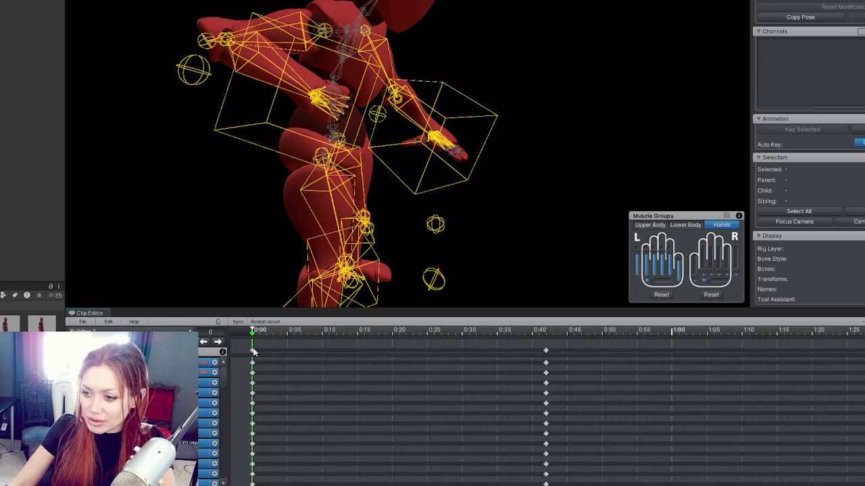
pyautogui.click(253, 351)
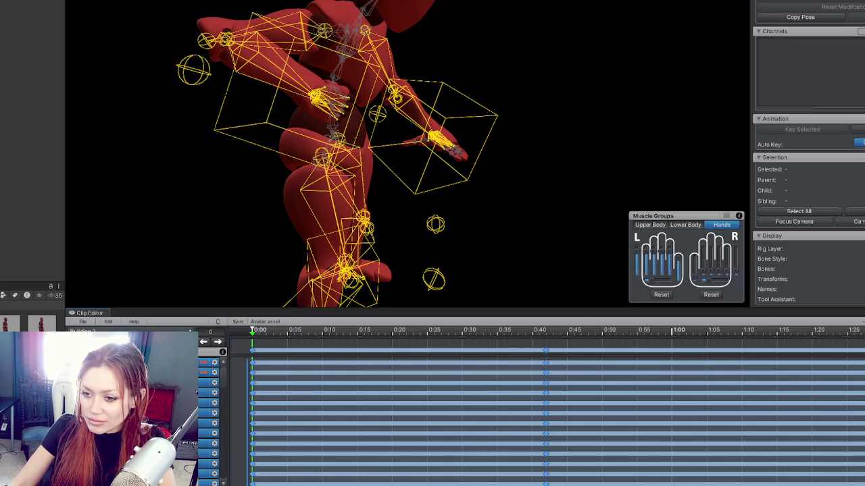
pyautogui.click(253, 352)
pyautogui.press('Escape')
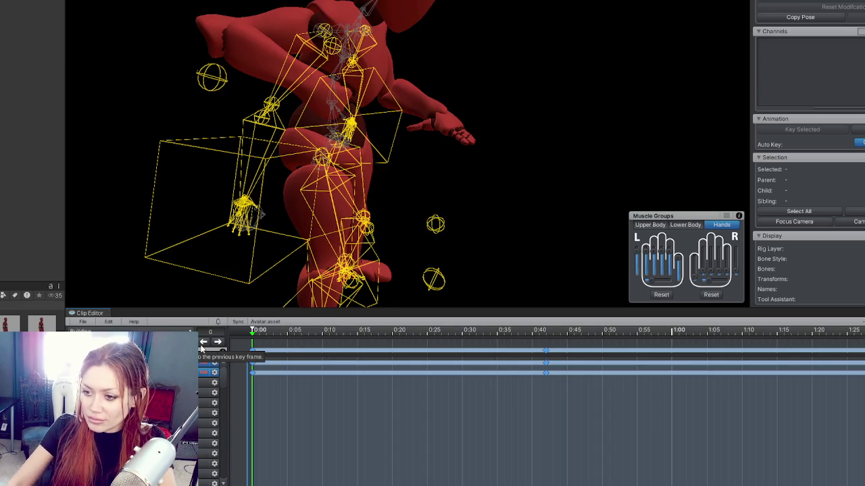
pyautogui.click(201, 347)
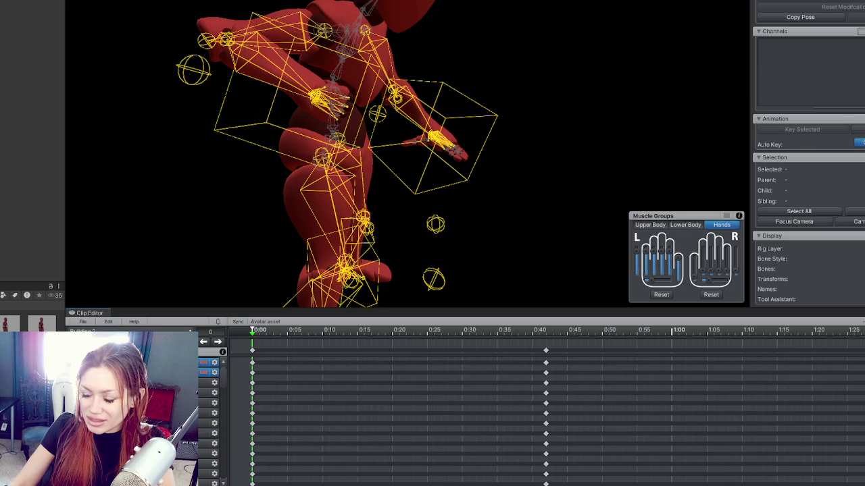
pyautogui.click(81, 322)
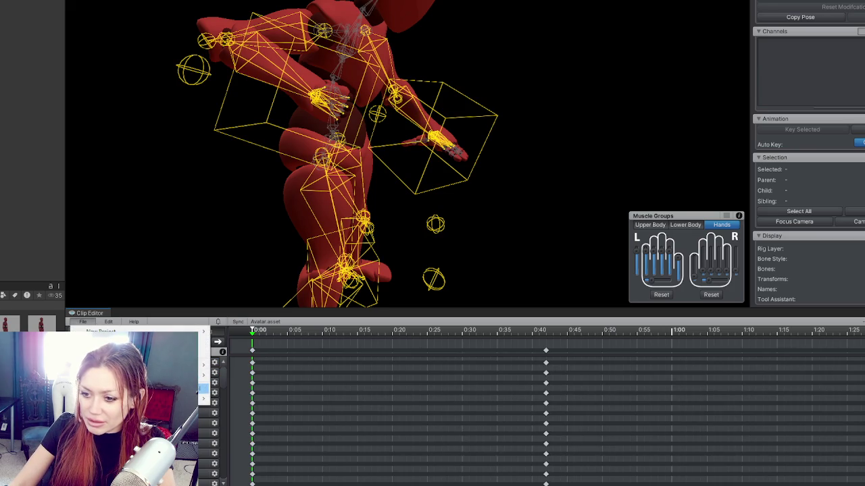
# Delete the old Building clip and rename Building 2 to 'Building' in Clip Settings
pyautogui.moveTo(201, 399)
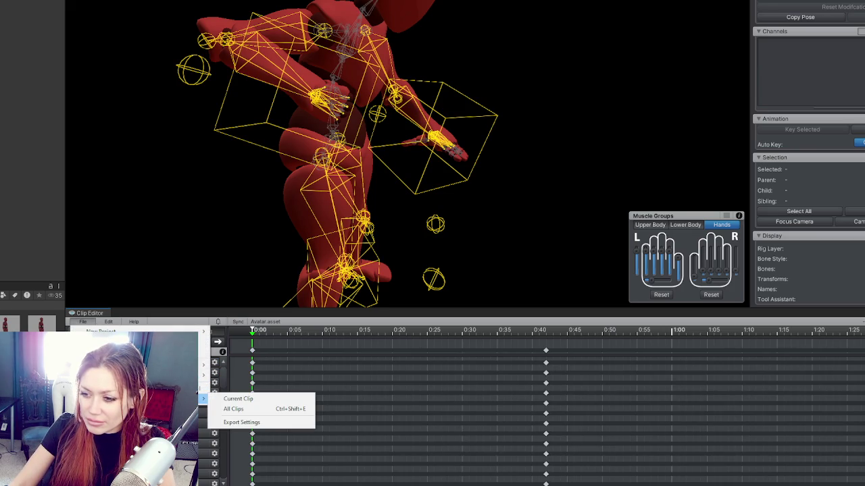
pyautogui.click(244, 403)
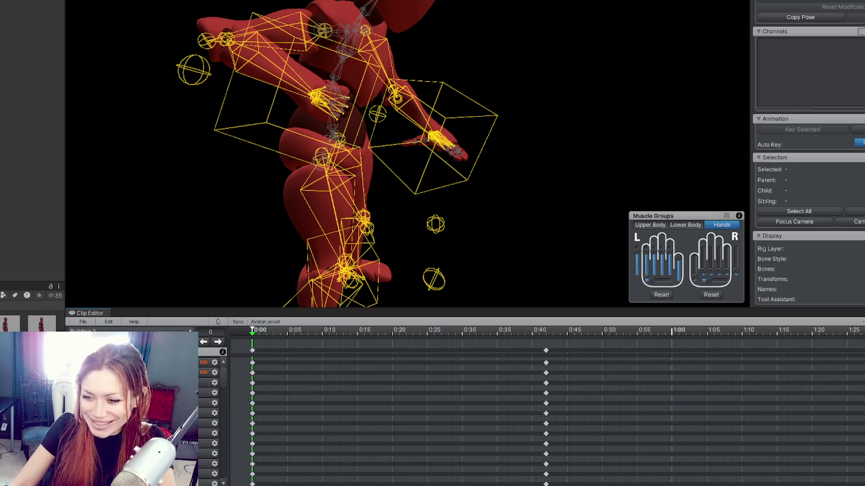
pyautogui.press('Delete')
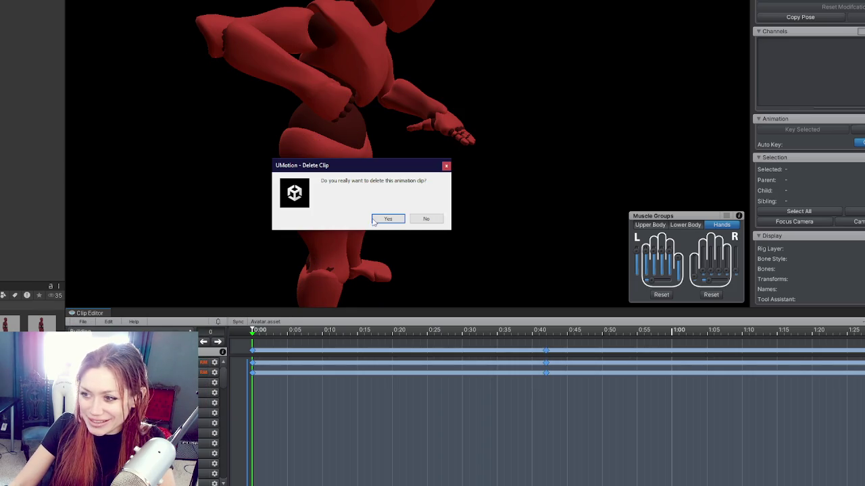
pyautogui.click(385, 221)
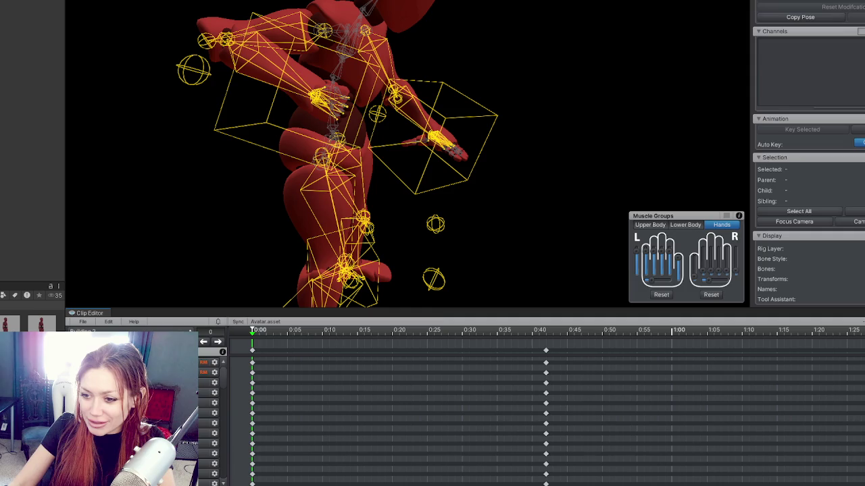
pyautogui.click(395, 89)
pyautogui.click(390, 115)
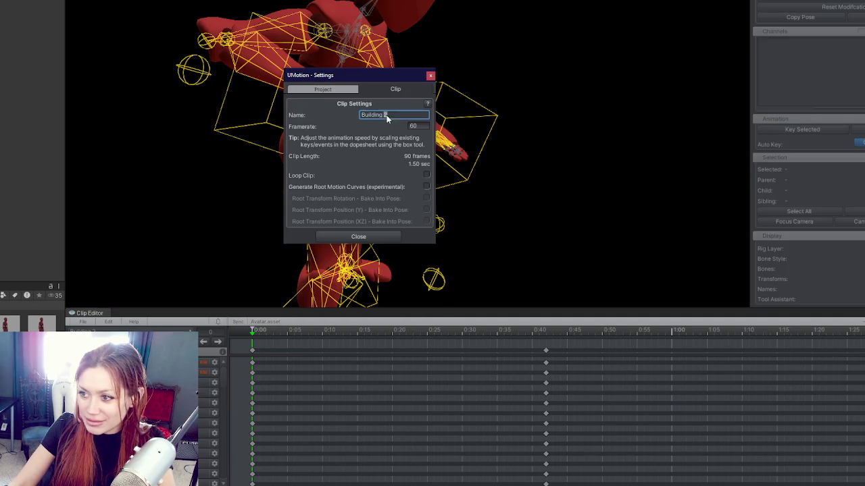
pyautogui.press('Return')
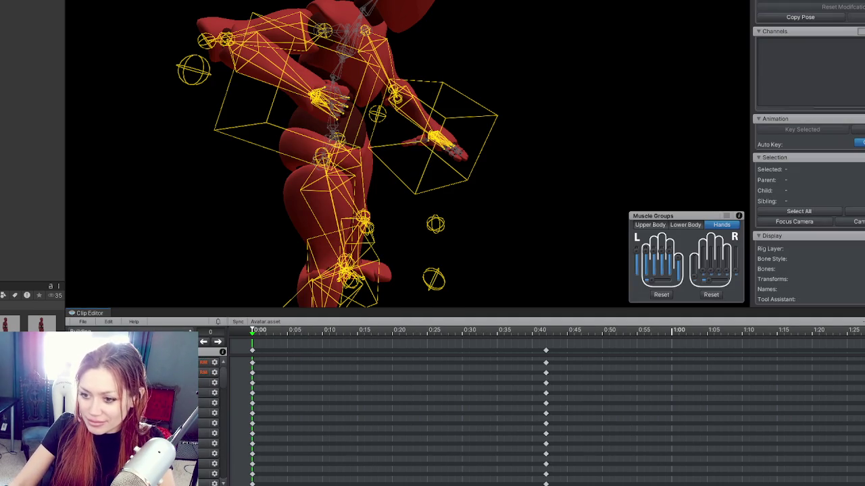
# Export the current Building clip as an animation asset
pyautogui.click(82, 322)
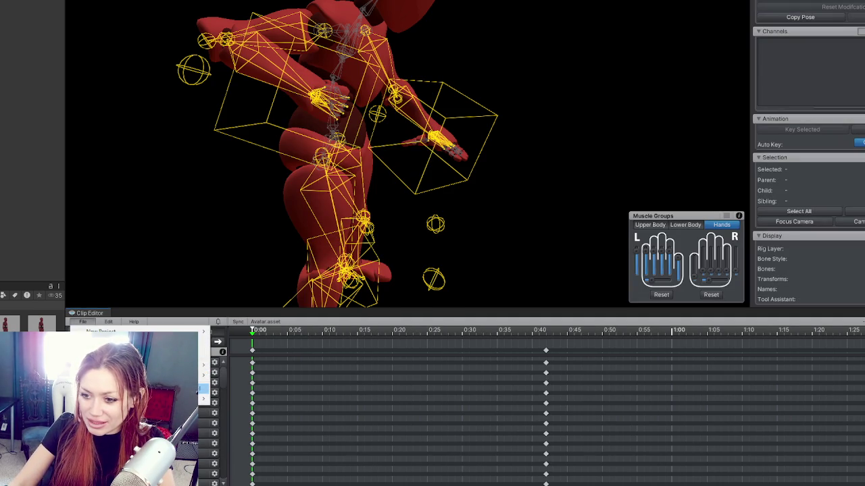
pyautogui.moveTo(202, 399)
pyautogui.click(233, 401)
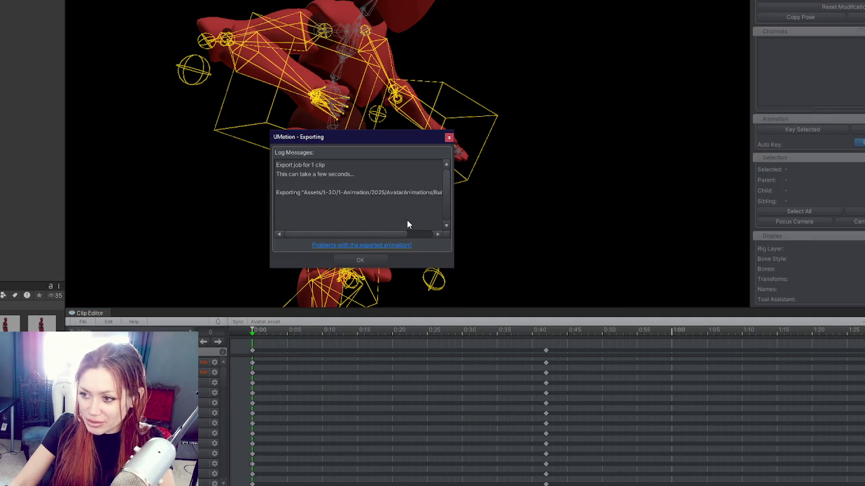
pyautogui.click(362, 262)
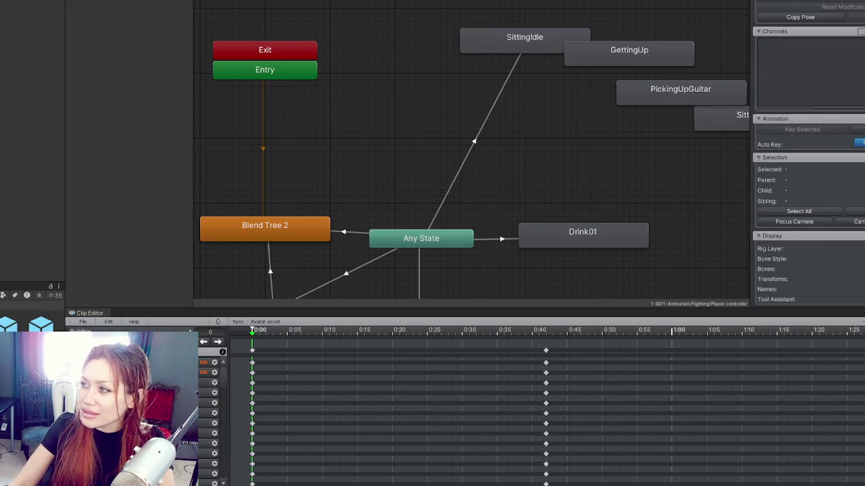
# Select the Building state in the NPC Template animator and save the modified scenes
pyautogui.scroll(-1, 30, 135)
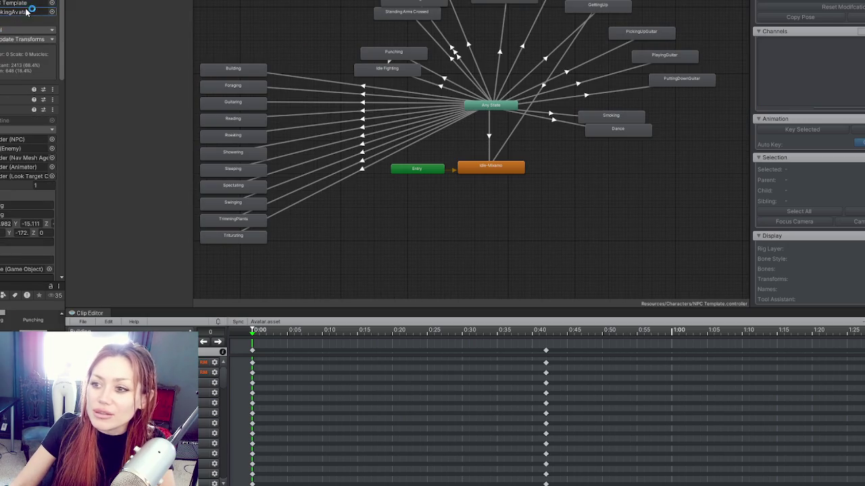
pyautogui.click(232, 70)
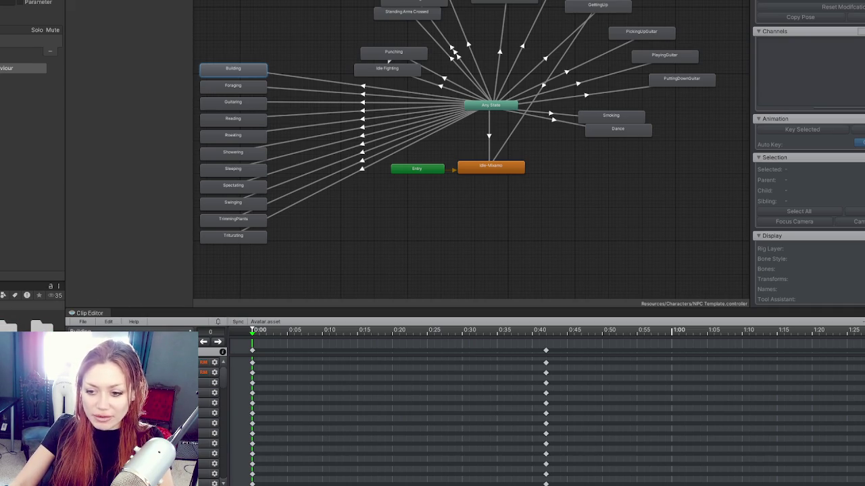
pyautogui.click(351, 219)
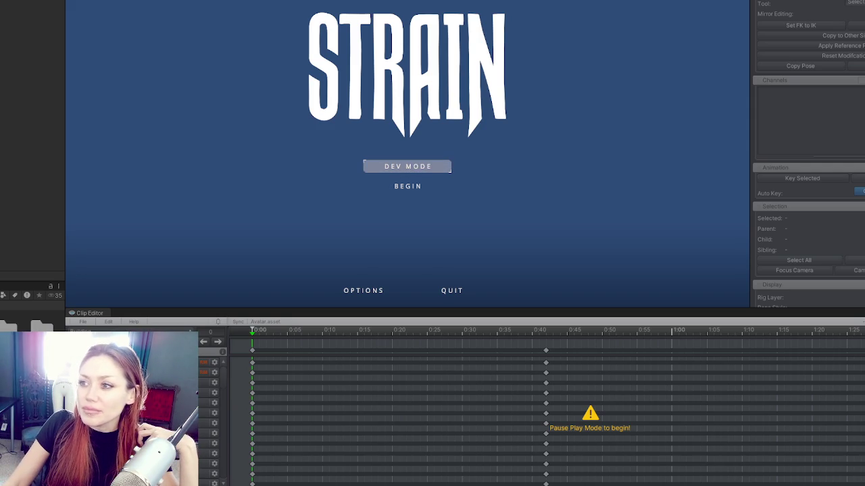
# Stop the running game and switch the editor to the full-screen game layout
pyautogui.press('Return')
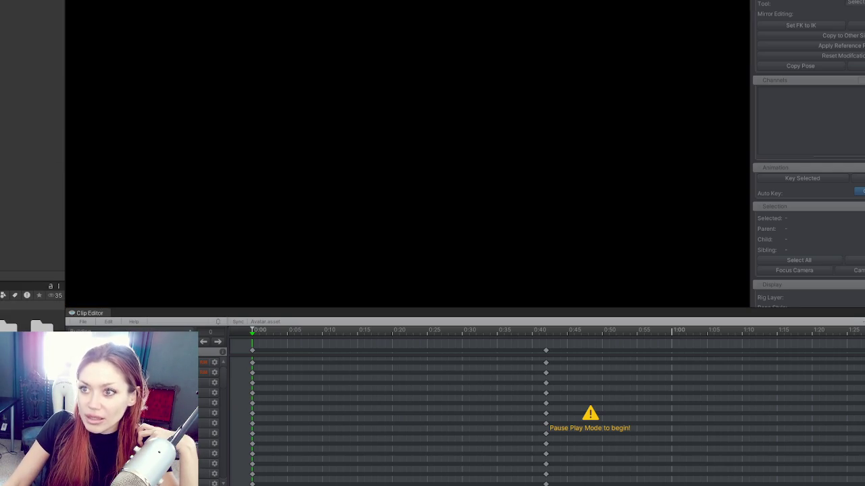
pyautogui.click(78, 0)
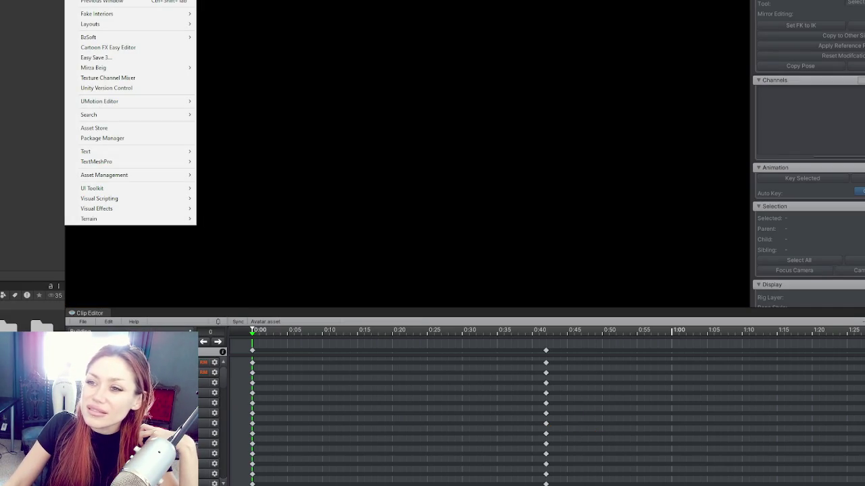
pyautogui.press('Escape')
pyautogui.click(77, 0)
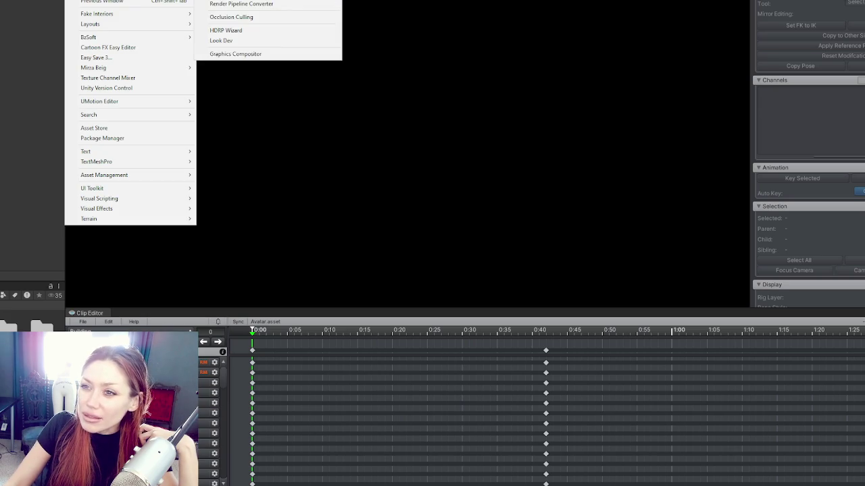
pyautogui.moveTo(116, 24)
pyautogui.click(250, 43)
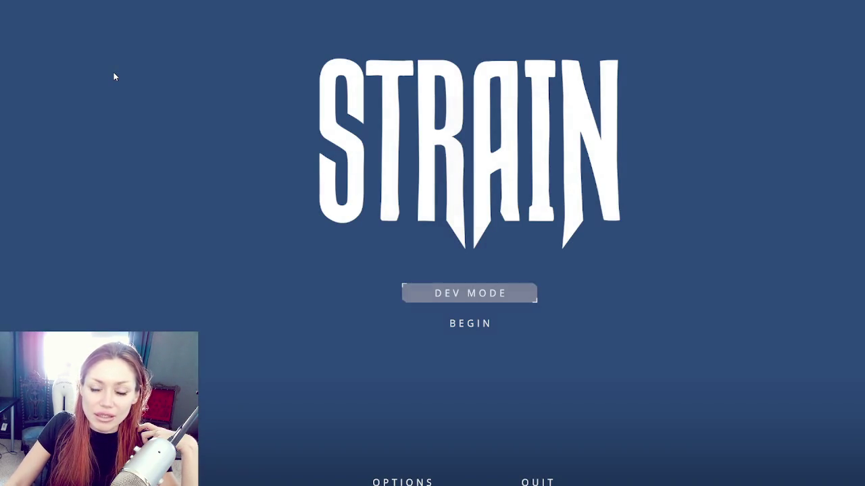
# Start a DEV MODE session from the STRAIN main menu
pyautogui.click(464, 290)
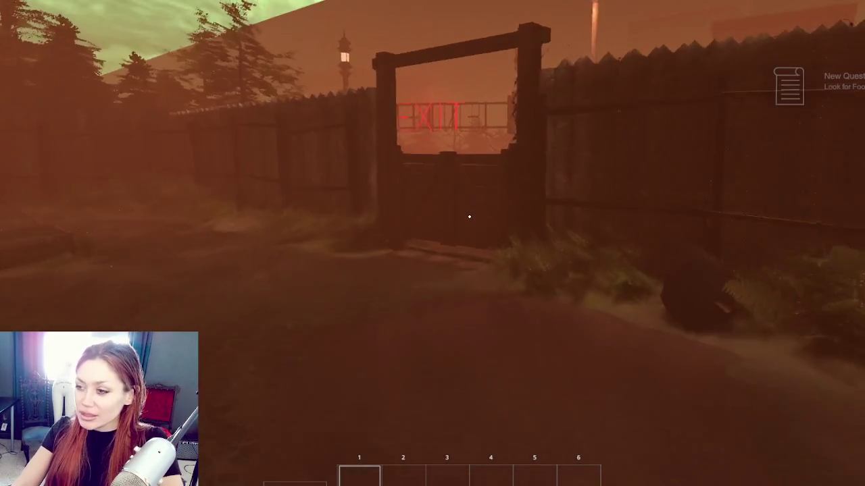
# Walk along the path toward the EXIT gate and go through the red gate
pyautogui.press('w')
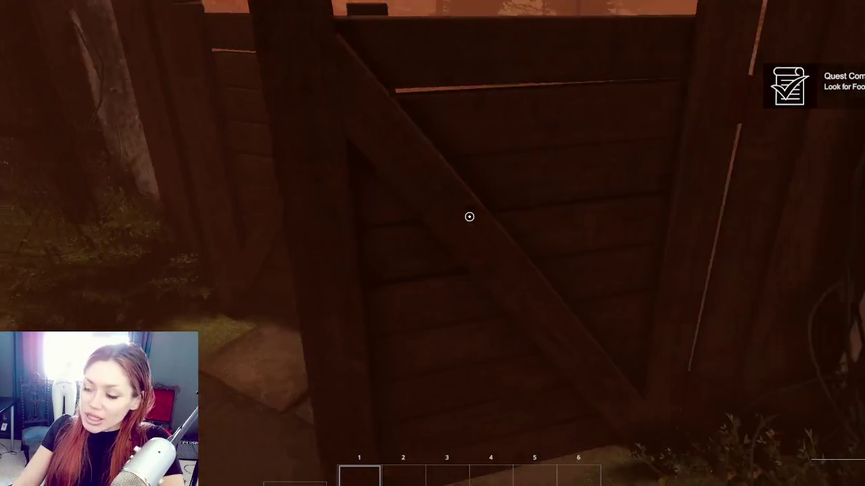
pyautogui.press('w')
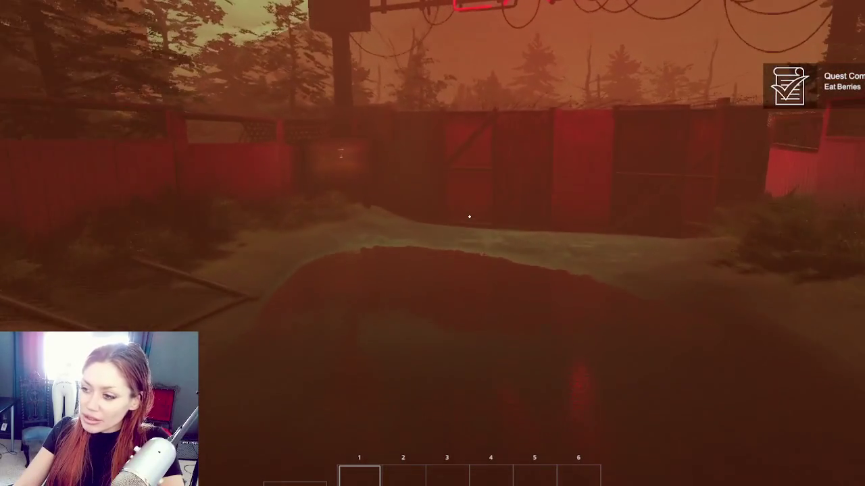
pyautogui.press('w')
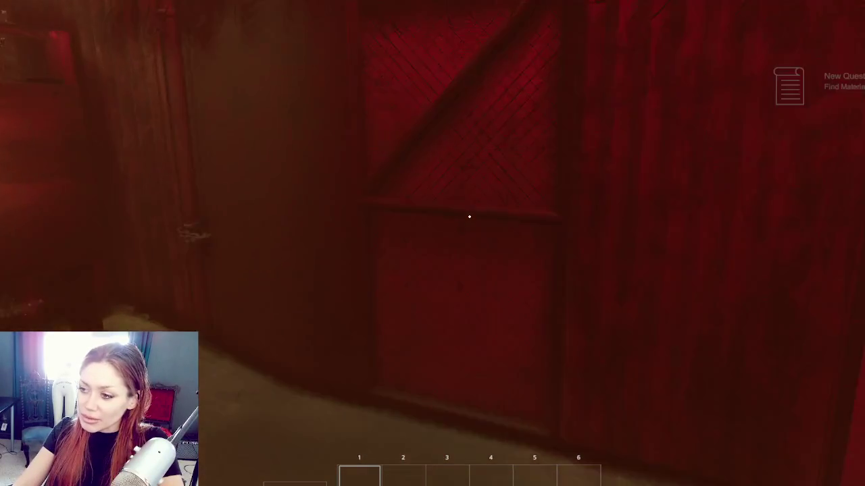
pyautogui.press('e')
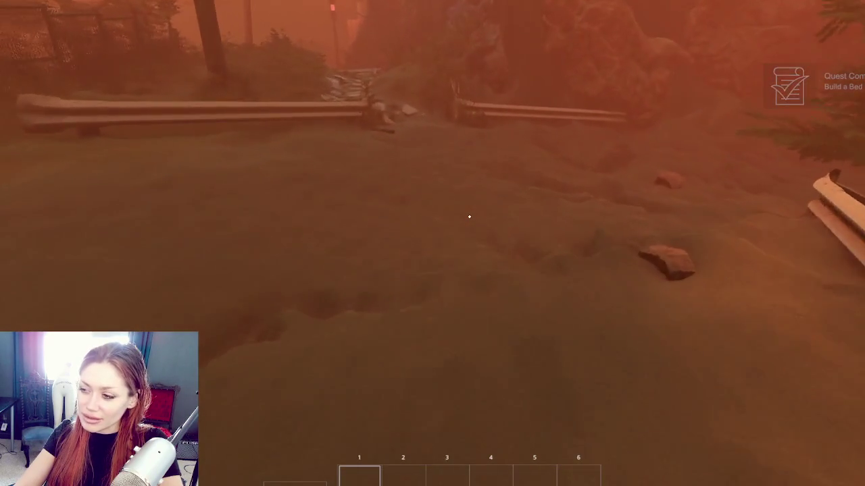
# Walk past the guardrail and down the stone path onto the flooded checkered path
pyautogui.press('w')
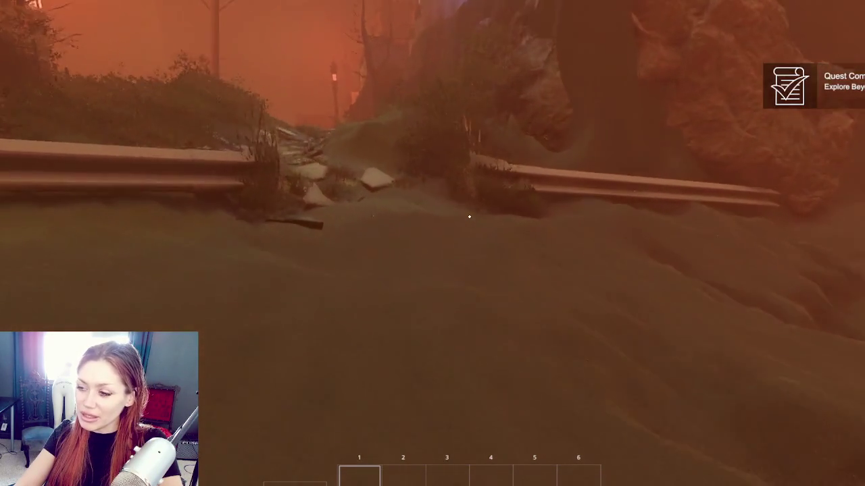
pyautogui.press('w')
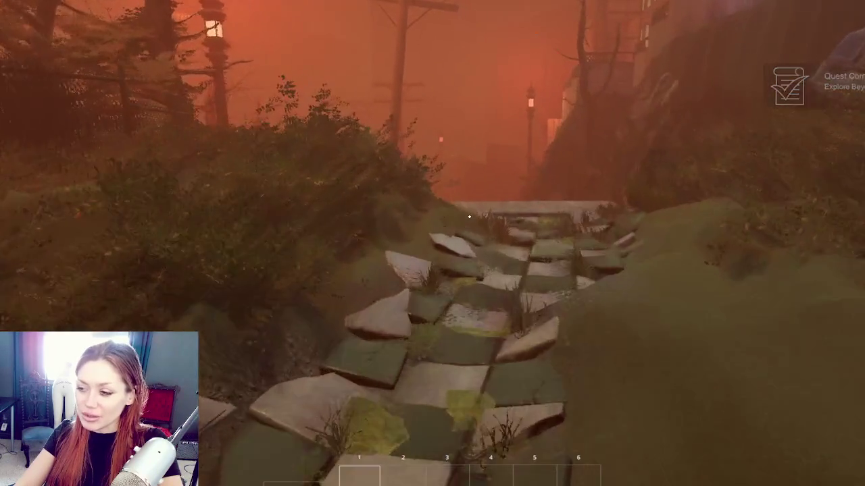
pyautogui.press('w')
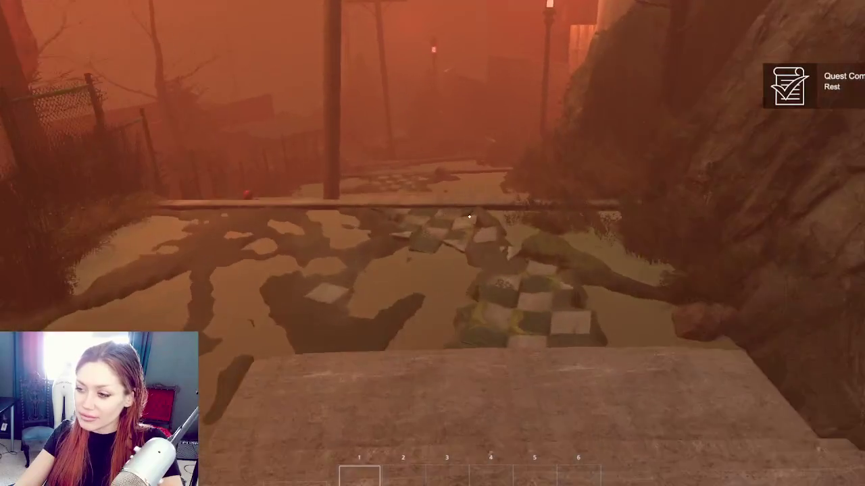
pyautogui.press('w')
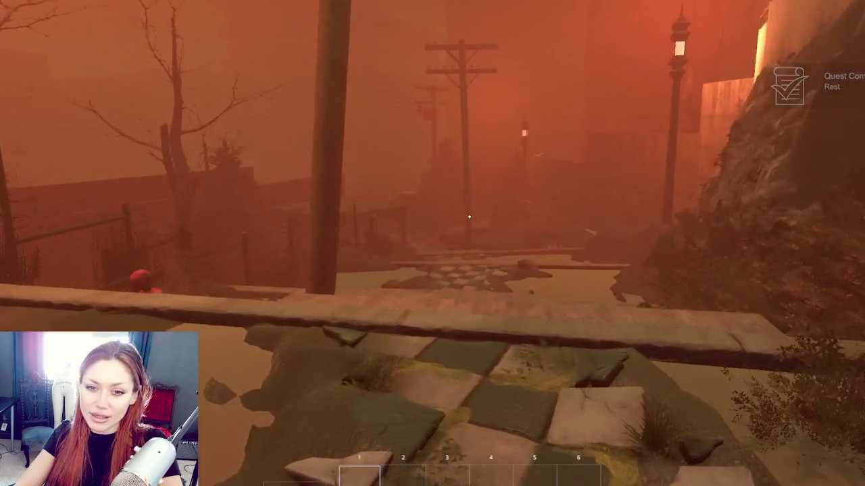
pyautogui.press('w')
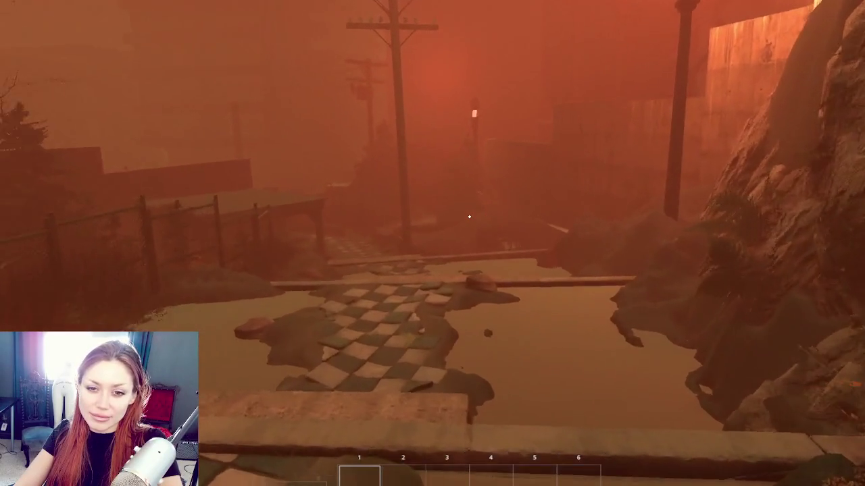
pyautogui.press('w')
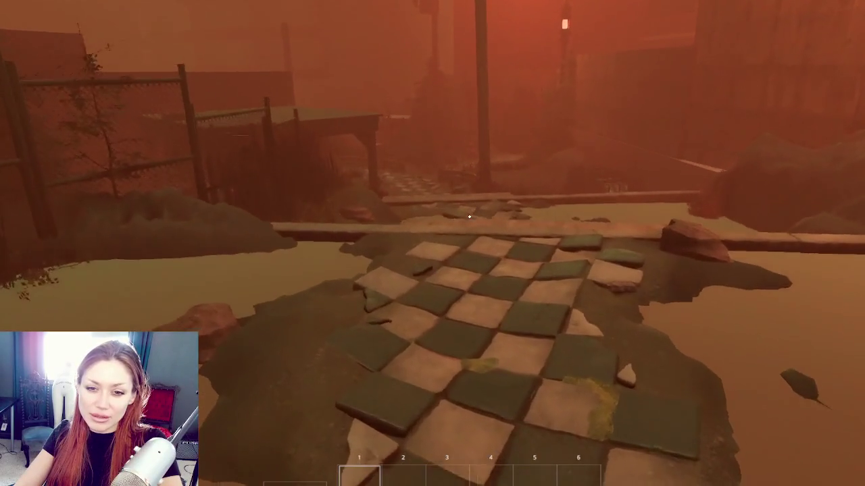
pyautogui.press('s')
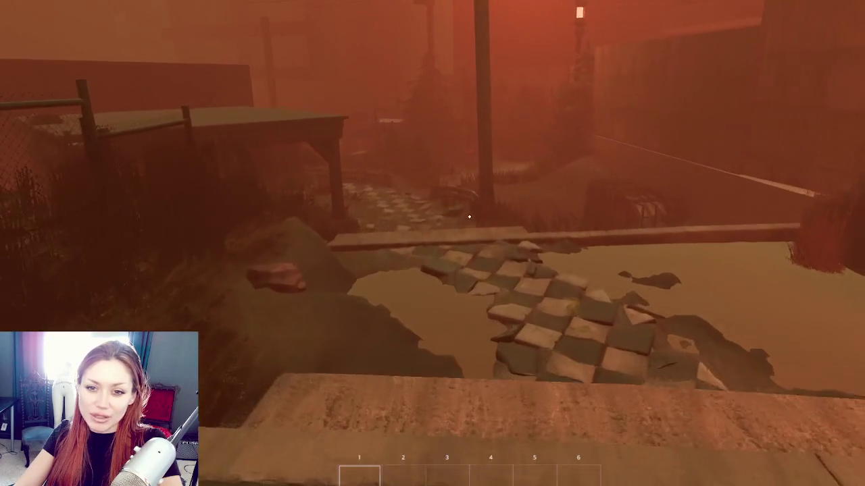
pyautogui.press('w')
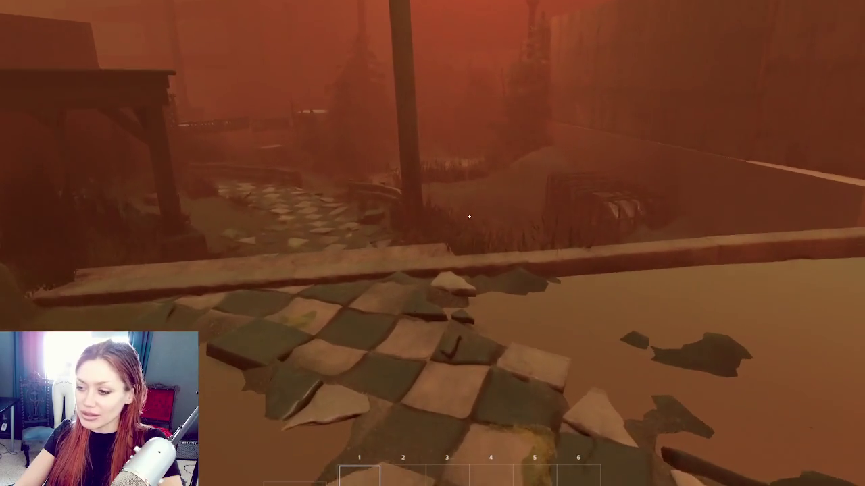
pyautogui.press('w')
# Check the sleep, nutrition and life status, then walk to the gazebo to watch the red mannequin
pyautogui.press('Tab')
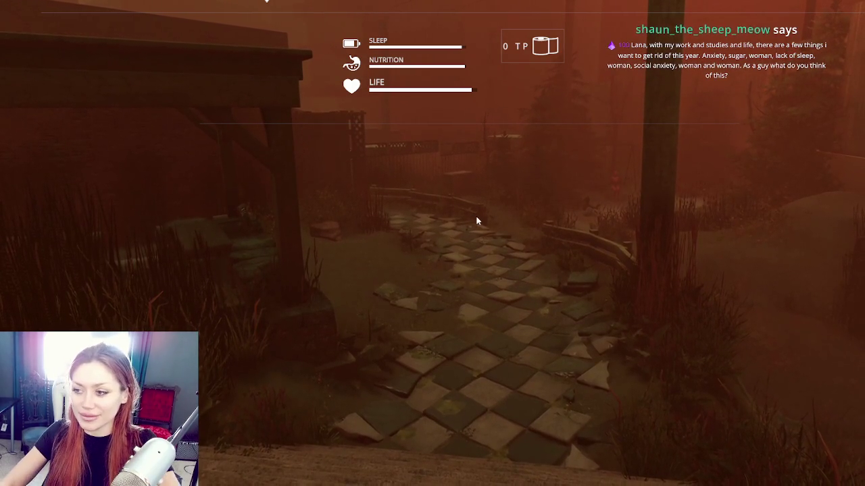
pyautogui.press('Tab')
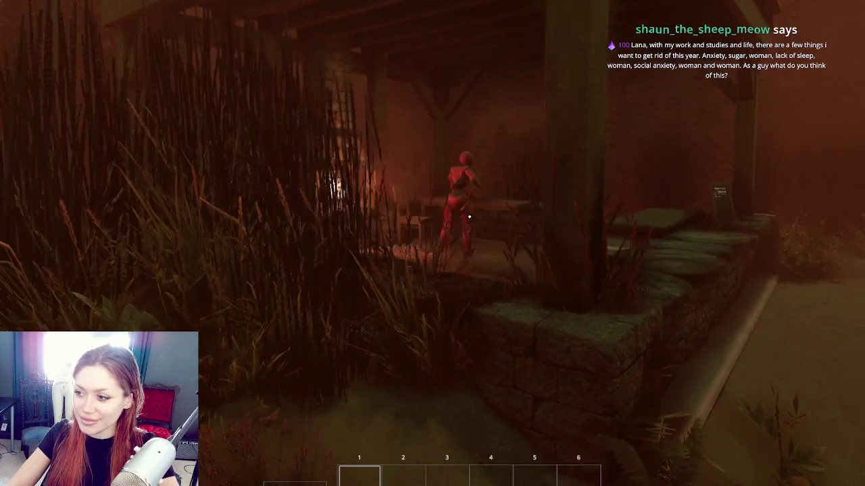
pyautogui.press('w')
pyautogui.press('w')
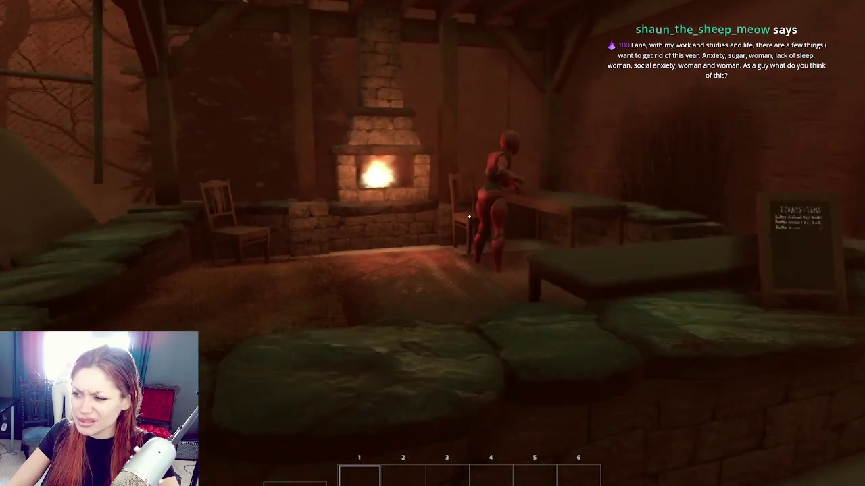
pyautogui.press('s')
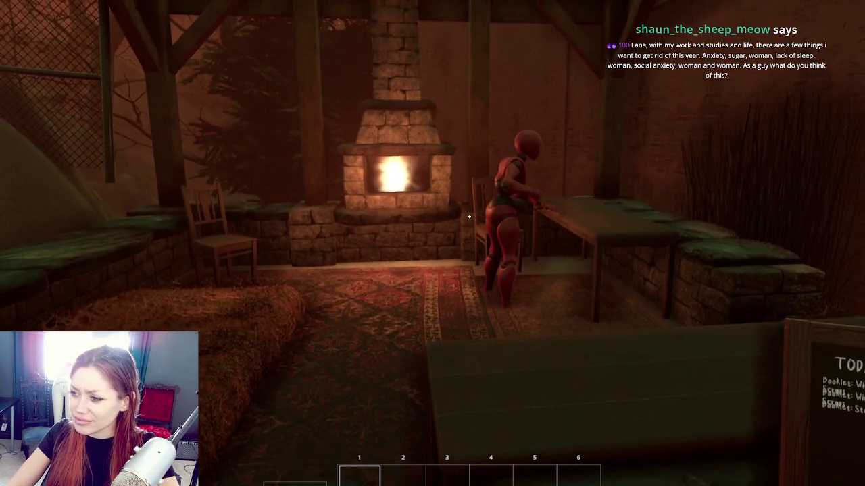
pyautogui.press('s')
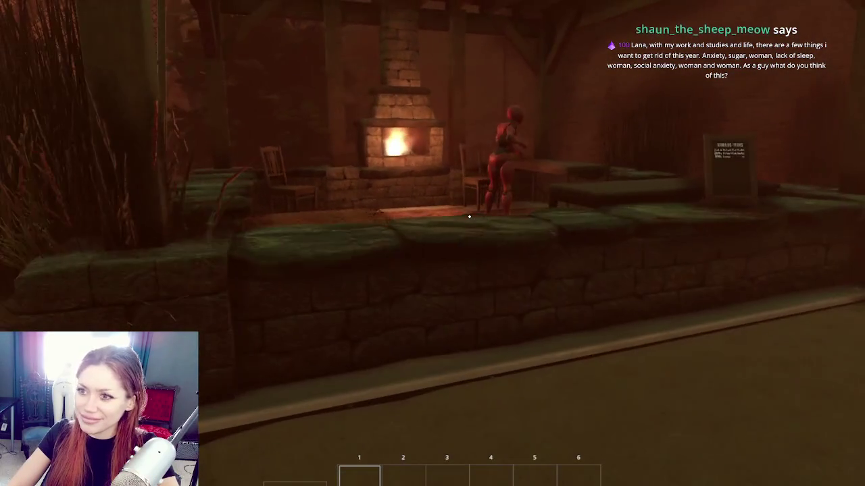
pyautogui.press('Tab')
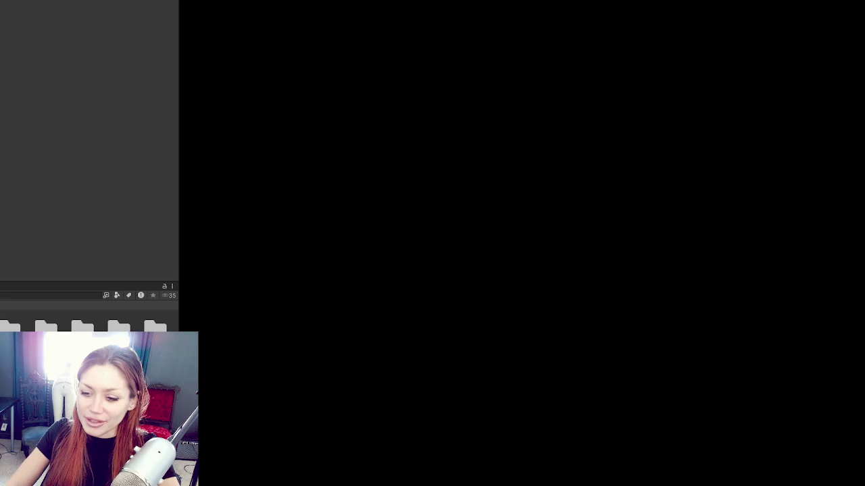
# Set the Building routine's Time At Destination to 10 and Time Before Clear to 5
pyautogui.moveTo(180, 59)
pyautogui.mouseDown()
pyautogui.moveTo(119, 60)
pyautogui.moveTo(193, 81)
pyautogui.moveTo(129, 89)
pyautogui.moveTo(196, 90)
pyautogui.moveTo(128, 96)
pyautogui.moveTo(178, 98)
pyautogui.mouseUp()
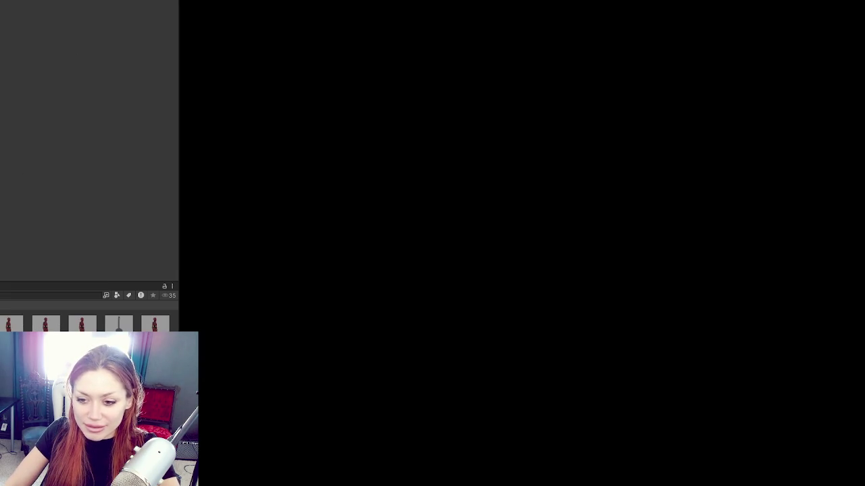
pyautogui.scroll(-5, 83, 115)
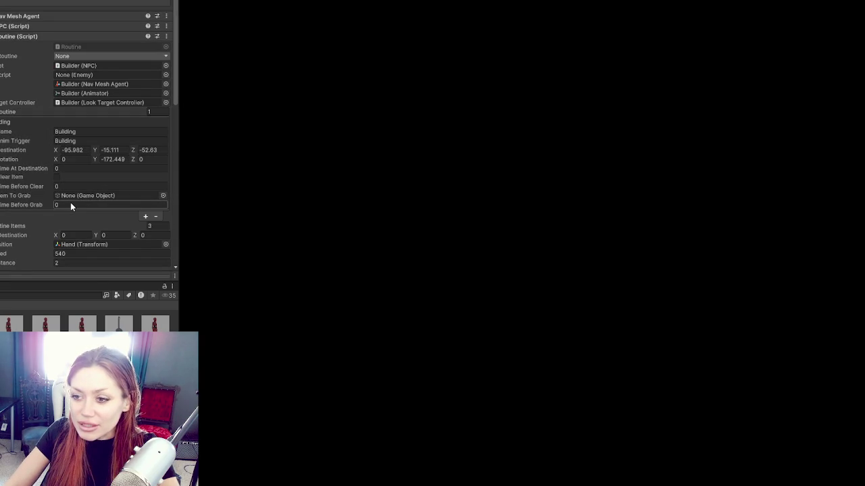
pyautogui.click(64, 168)
pyautogui.write('10')
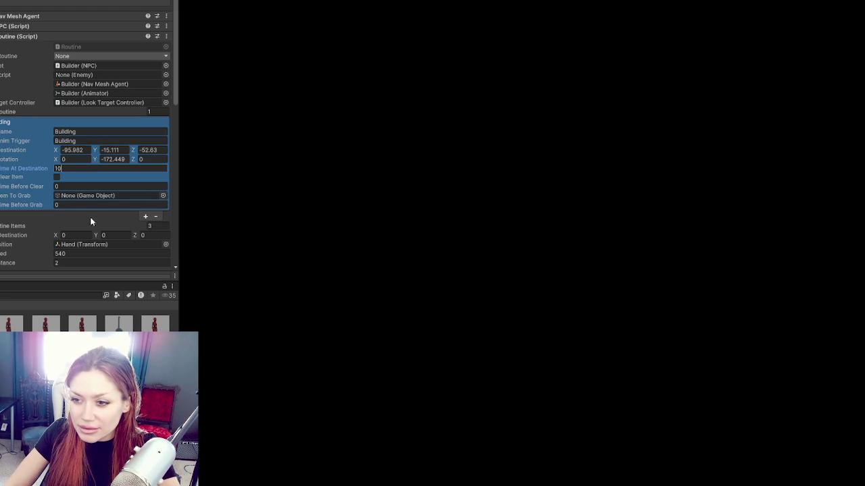
pyautogui.click(84, 188)
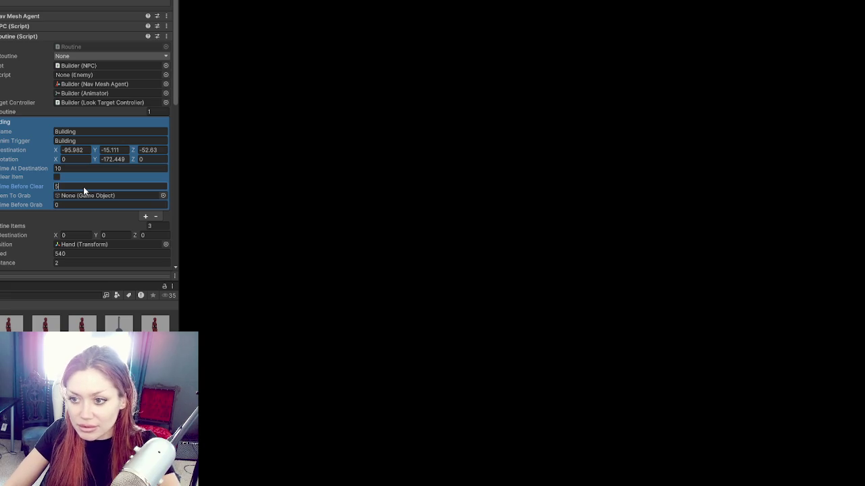
pyautogui.write('5')
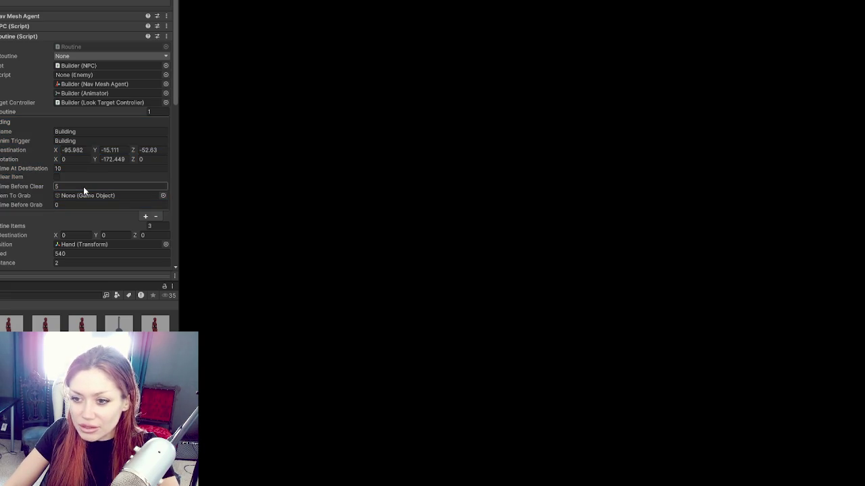
pyautogui.click(13, 227)
# Collapse and re-expand the Routine Items, then select the Building state in the Animator graph
pyautogui.click(12, 227)
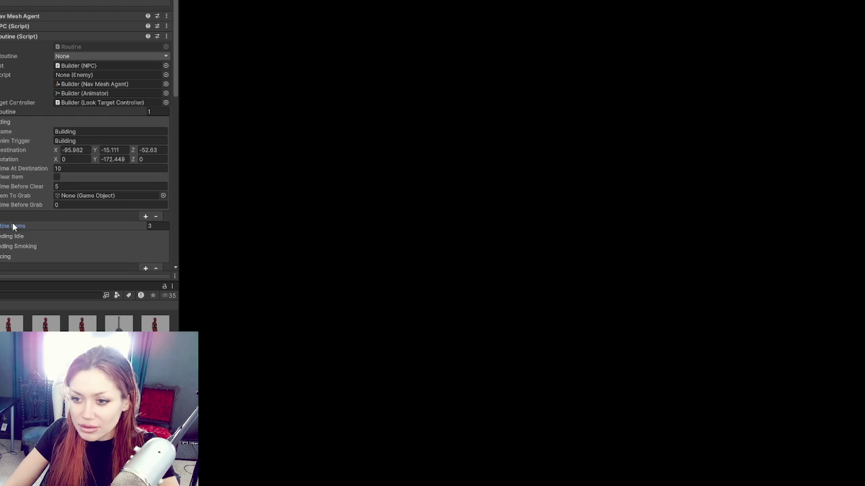
pyautogui.click(13, 227)
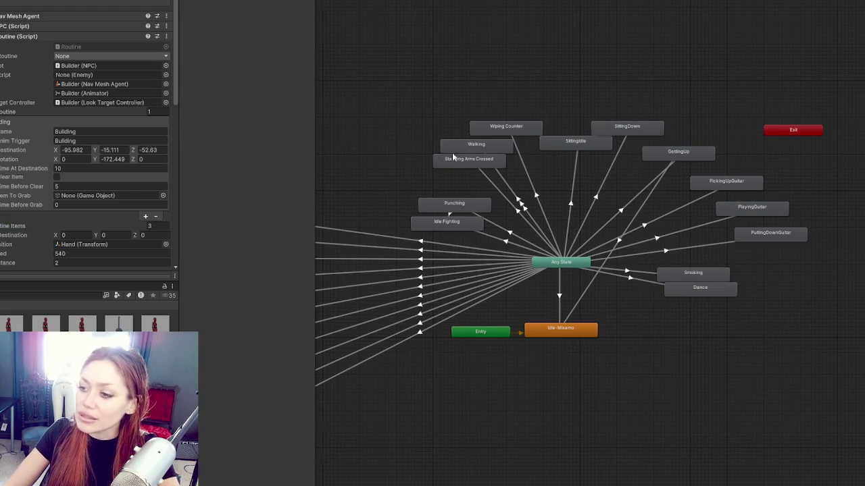
pyautogui.moveTo(454, 158); pyautogui.dragTo(609, 120)
pyautogui.click(408, 185)
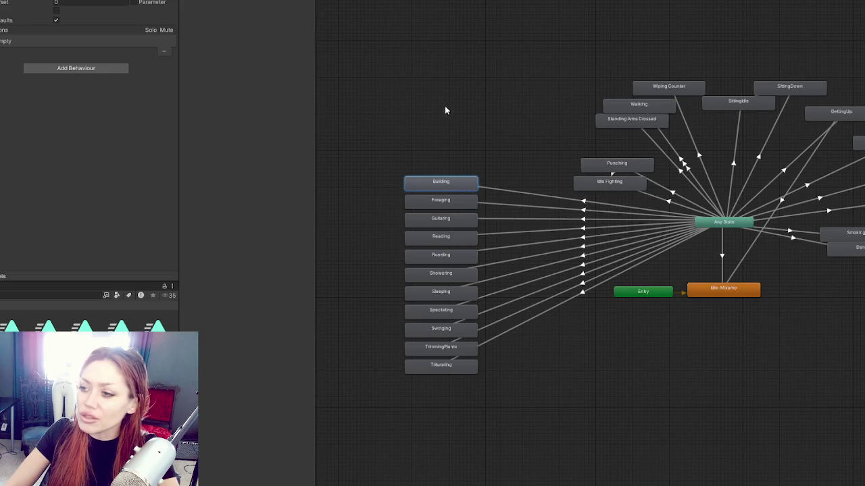
# Select the Building state and tick Bake Into Pose for root rotation, vertical and horizontal position
pyautogui.scroll(5, 513, 177)
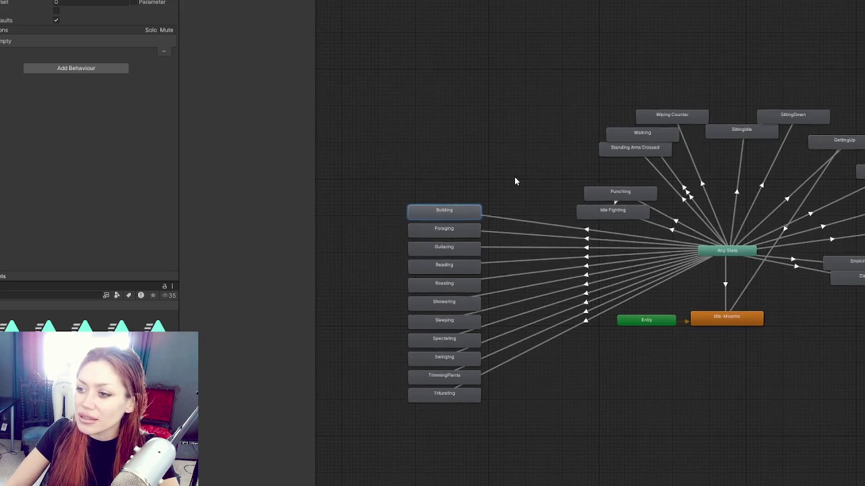
pyautogui.click(484, 248)
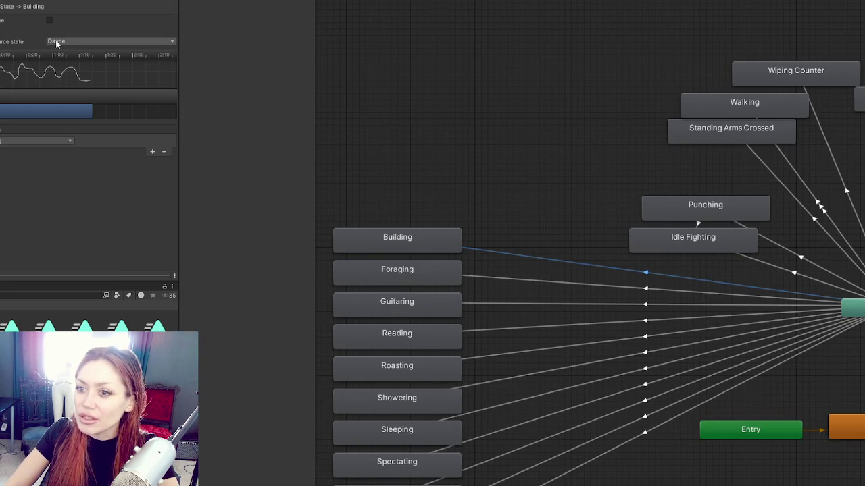
pyautogui.click(500, 173)
pyautogui.scroll(-3, 518, 178)
pyautogui.click(411, 176)
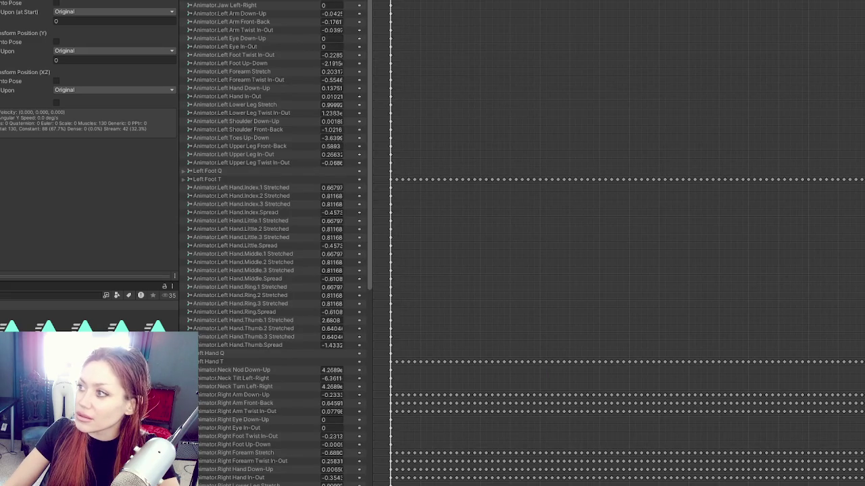
pyautogui.click(56, 2)
pyautogui.click(56, 42)
pyautogui.click(57, 81)
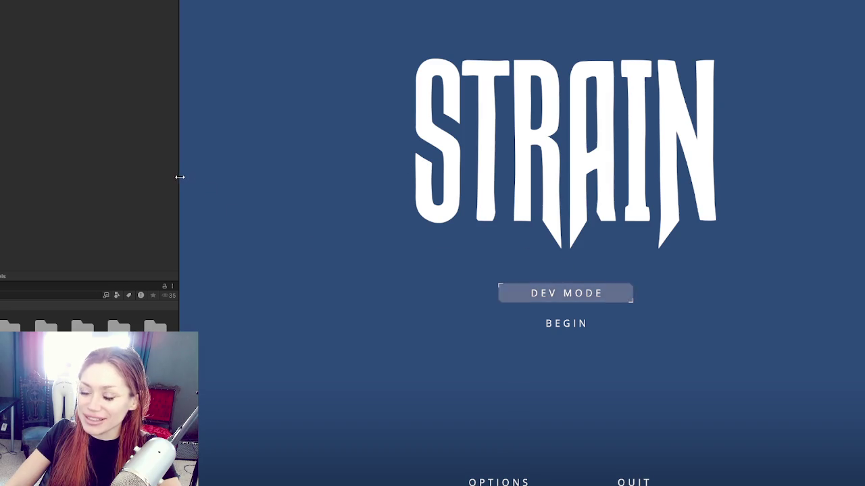
# Enlarge the game view and start a DEV MODE session from the title menu
pyautogui.moveTo(180, 178); pyautogui.dragTo(62, 180)
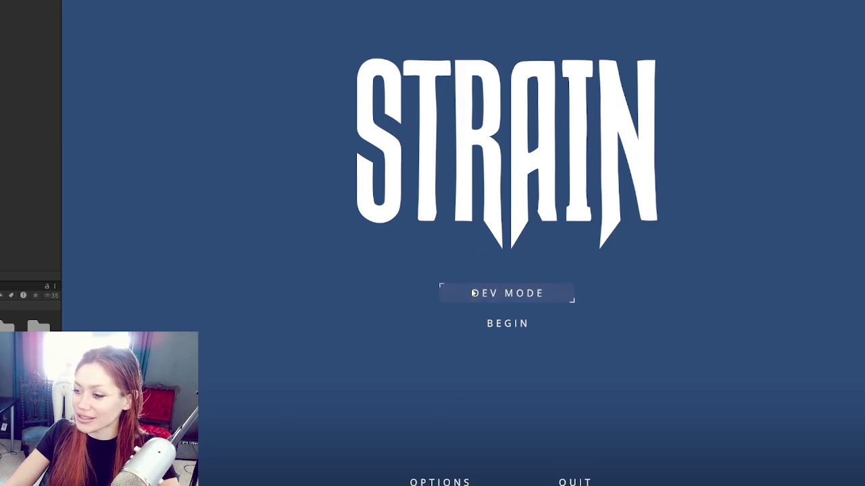
pyautogui.click(505, 296)
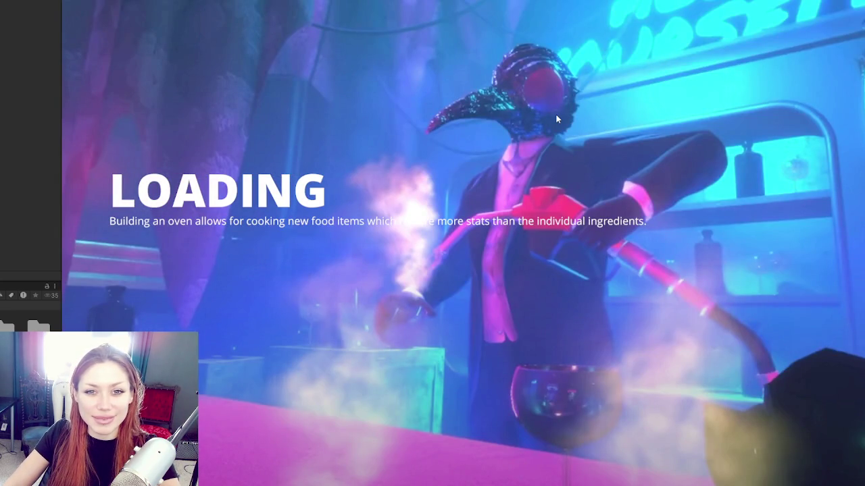
# Go through the gate and the fence door into the yard
pyautogui.press('w')
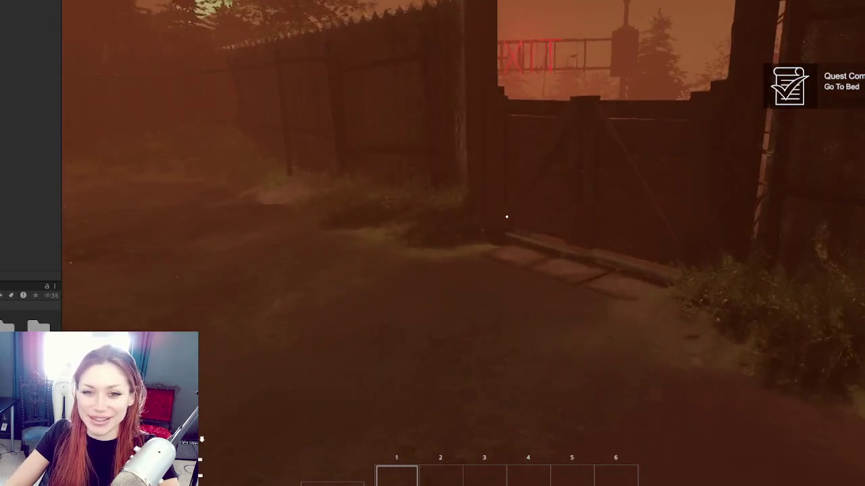
pyautogui.press('e')
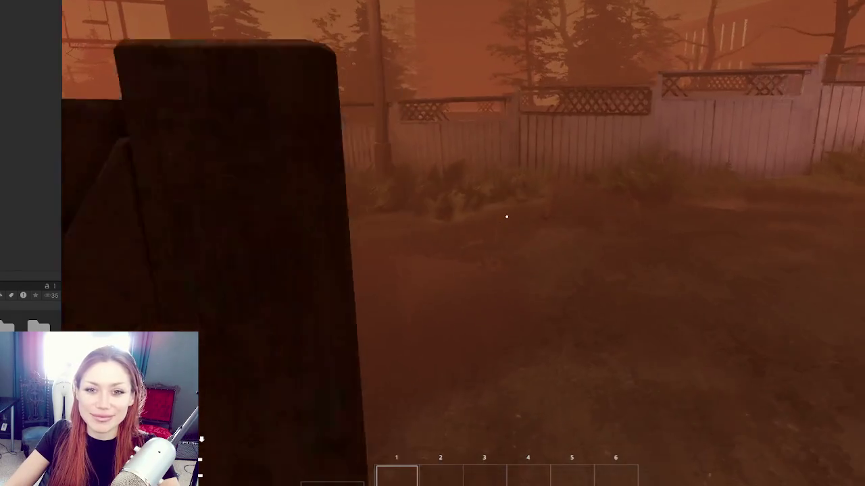
pyautogui.press('w')
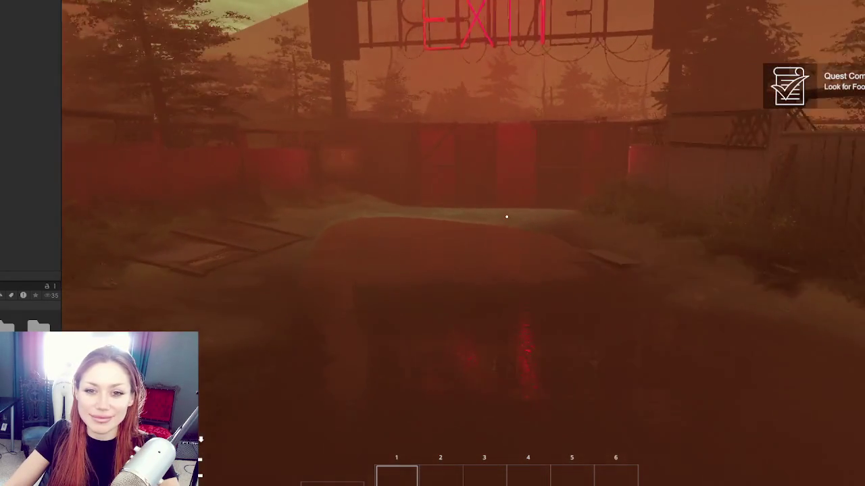
pyautogui.press('w')
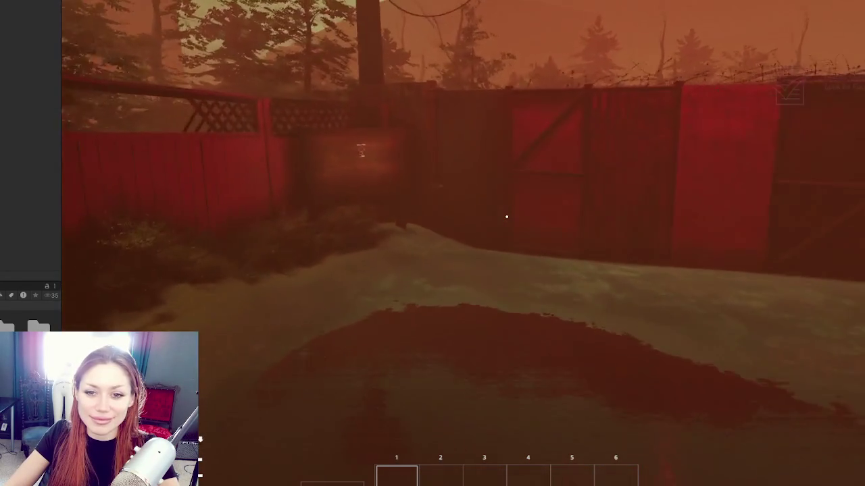
pyautogui.press('e')
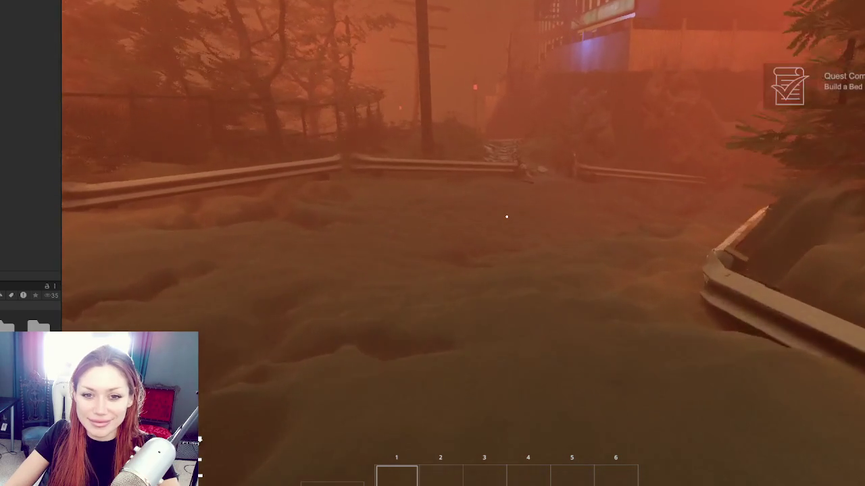
# Walk down the stone path onto the checkered street and show the Sleep/Nutrition/Life screen
pyautogui.press('w')
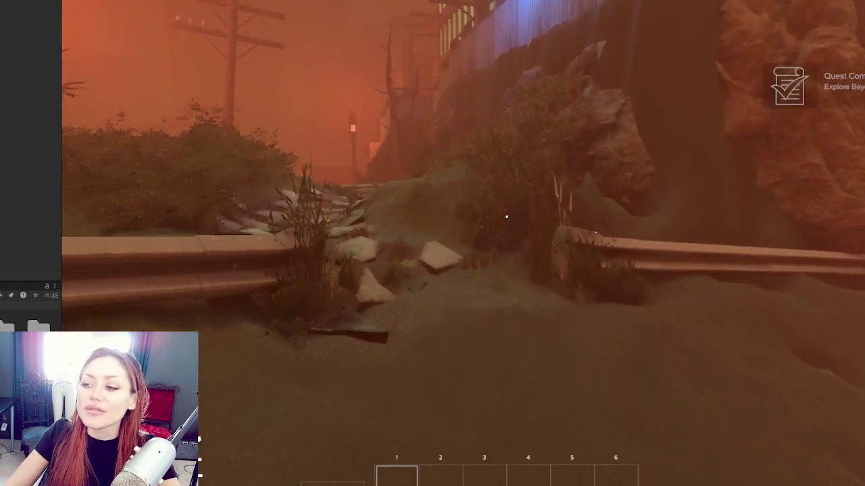
pyautogui.press('w')
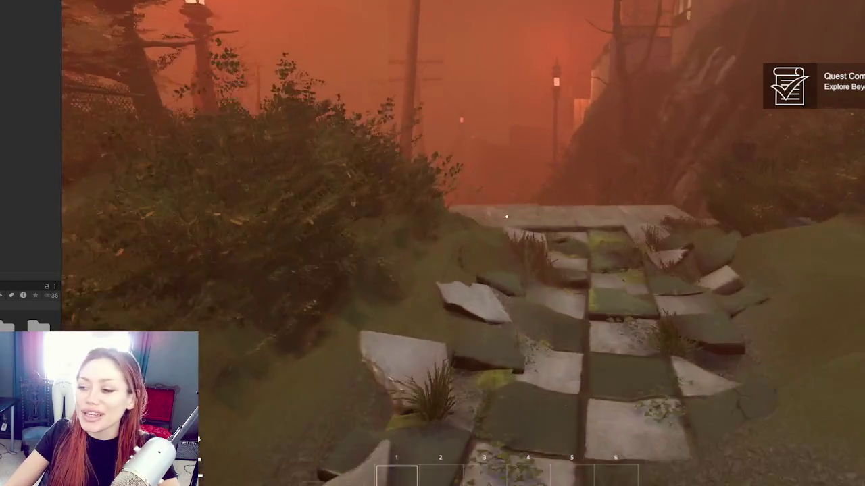
pyautogui.press('w')
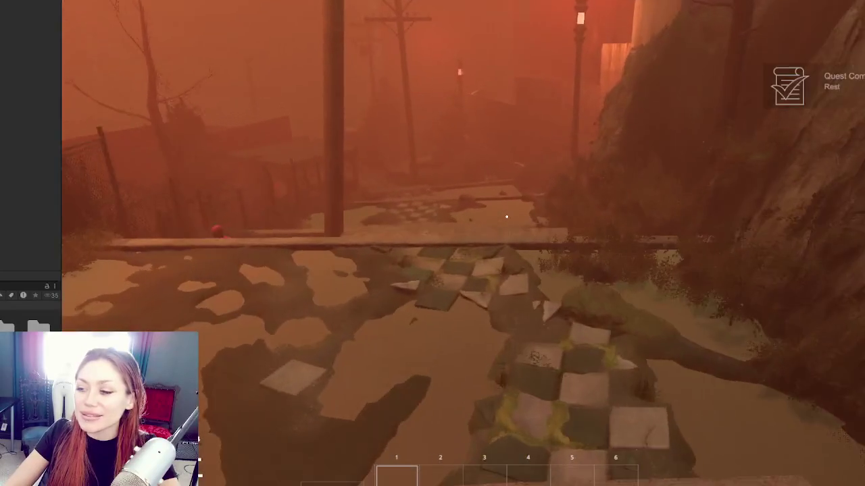
pyautogui.press('w')
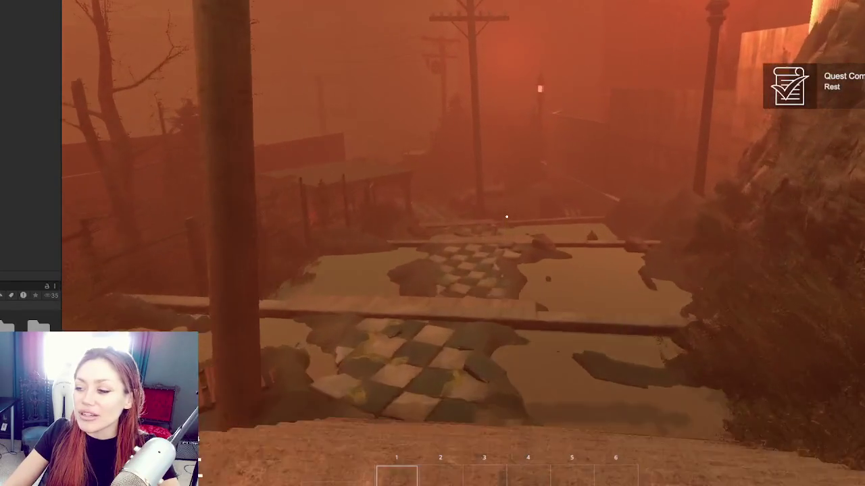
pyautogui.press('w')
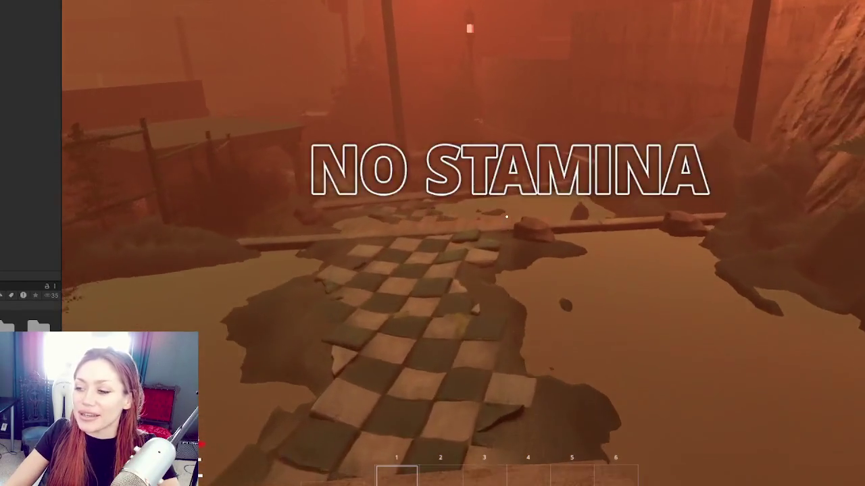
pyautogui.press('w')
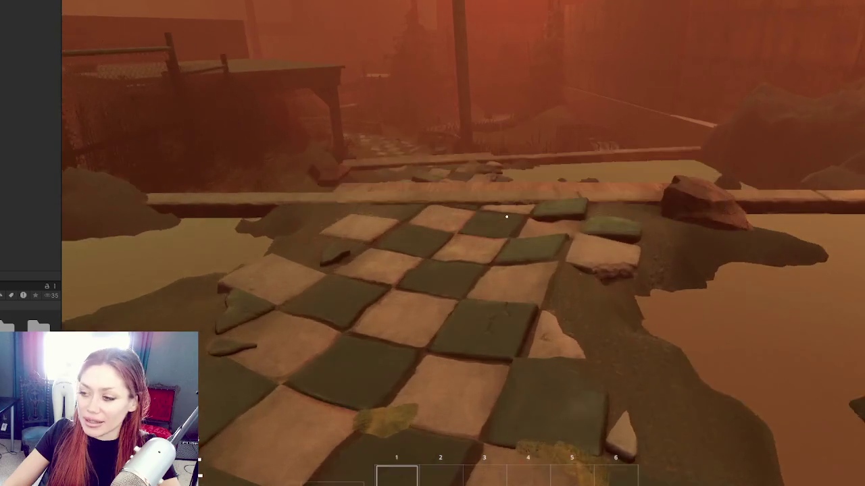
pyautogui.press('w')
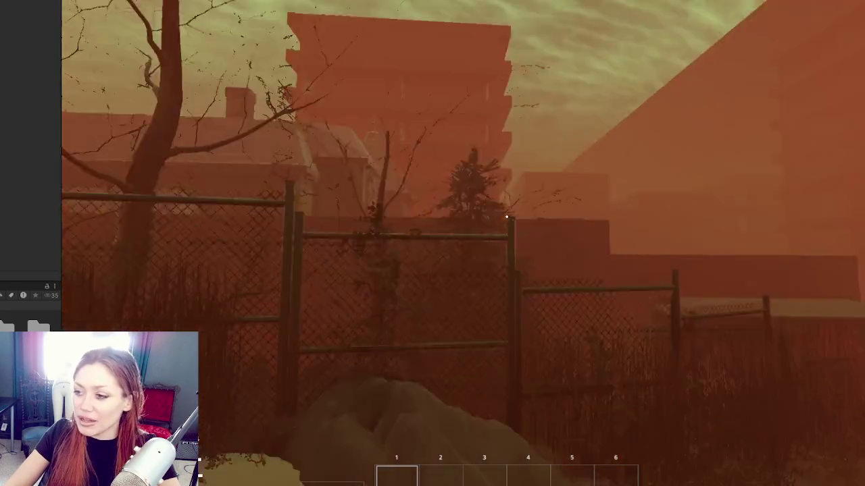
pyautogui.press('w')
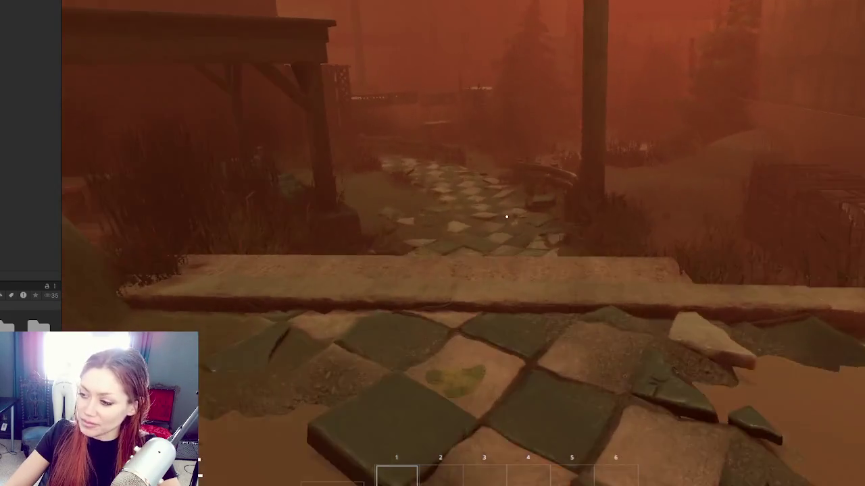
pyautogui.press('w')
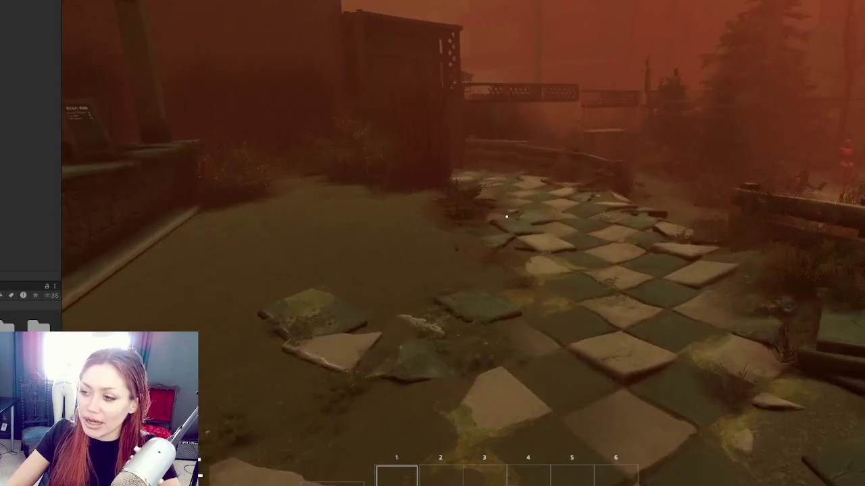
pyautogui.press('w')
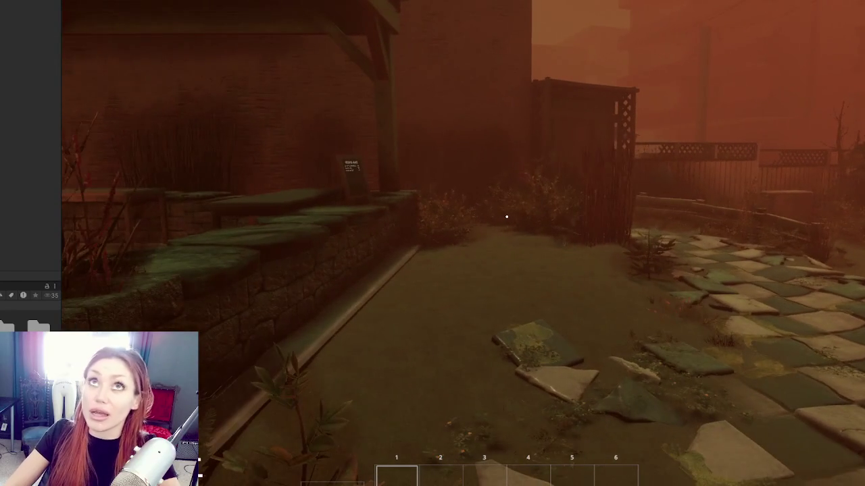
pyautogui.press('w')
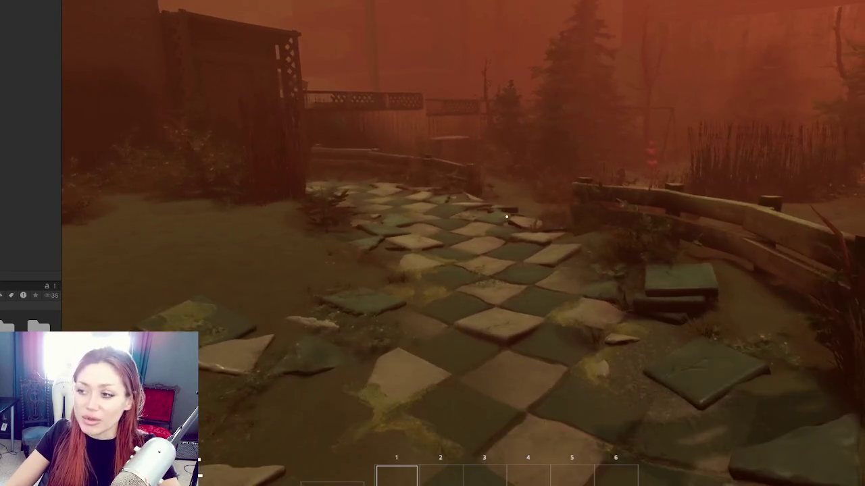
pyautogui.press('s')
pyautogui.press('Tab')
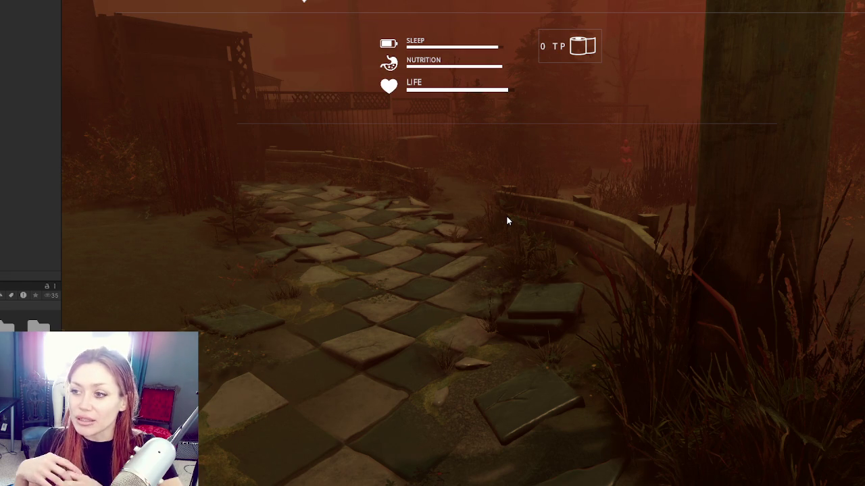
# Close the status screen, walk toward the stone staircase, then check the status screen again
pyautogui.press('Tab')
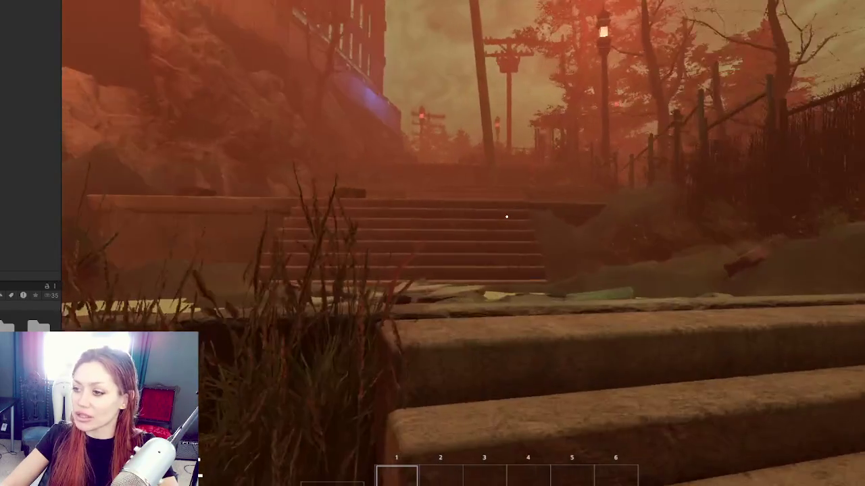
pyautogui.press('w')
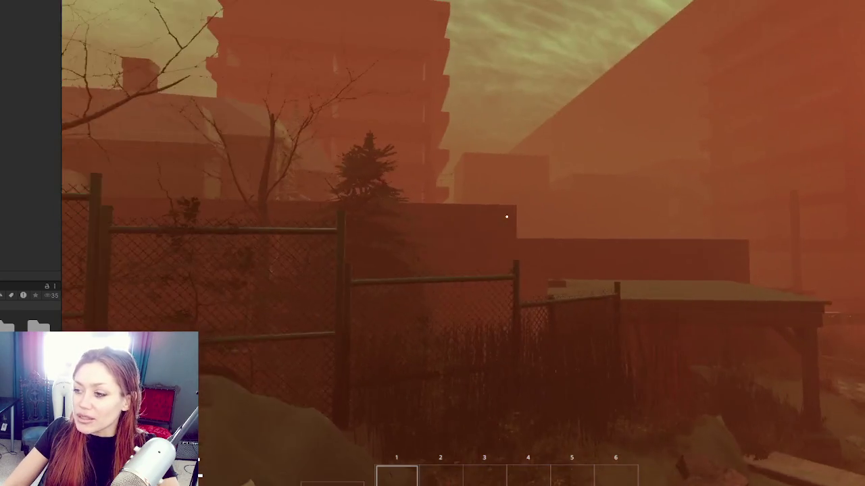
pyautogui.press('Tab')
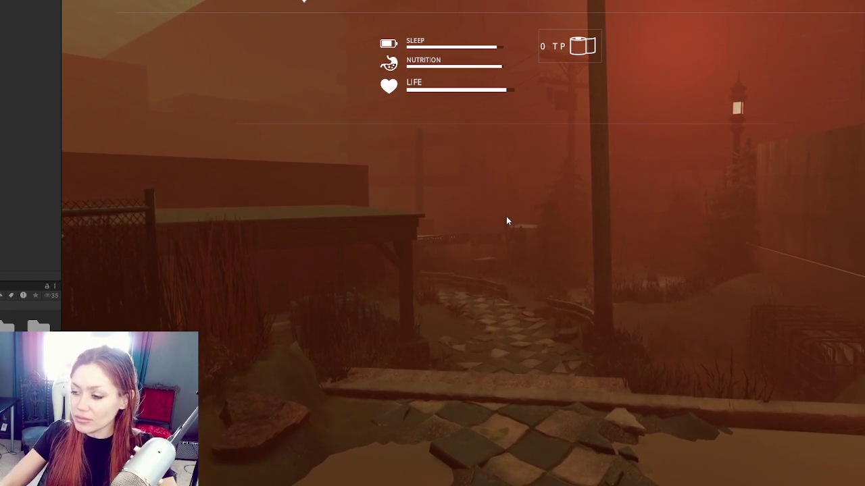
pyautogui.press('1')
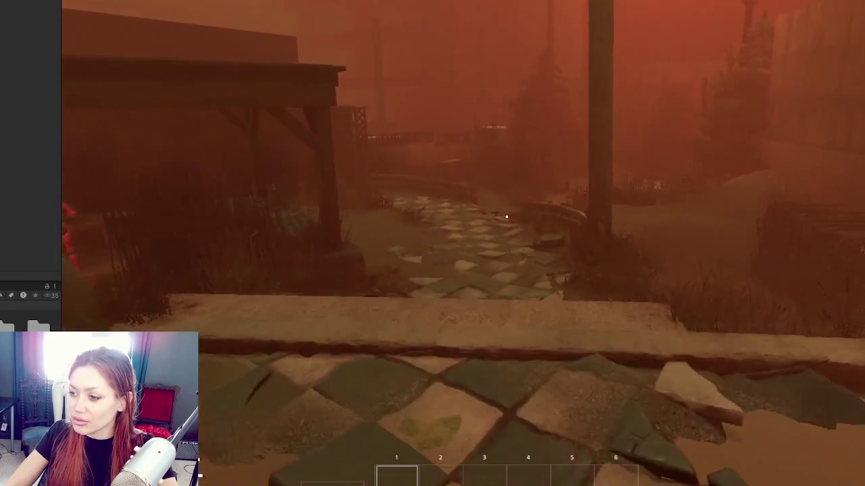
# Follow the tiled path, pick up the hay, and walk into the fireplace pavilion
pyautogui.press('w')
pyautogui.press('w')
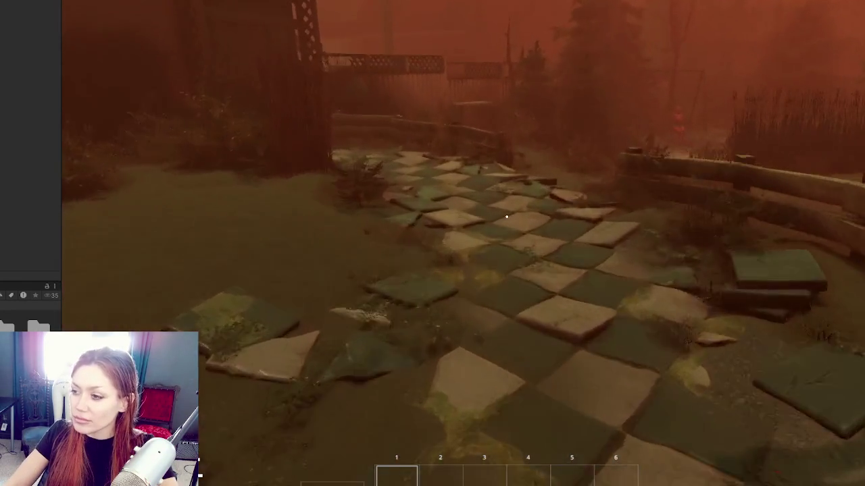
pyautogui.press('w')
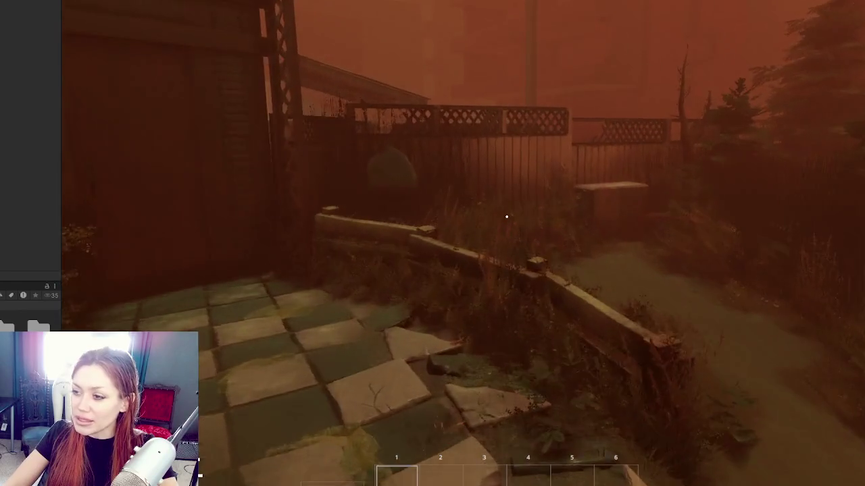
pyautogui.press('w')
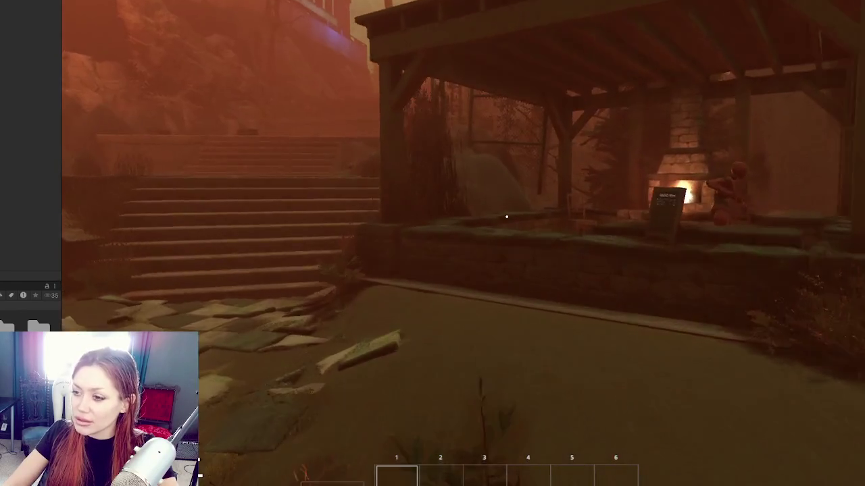
pyautogui.press('e')
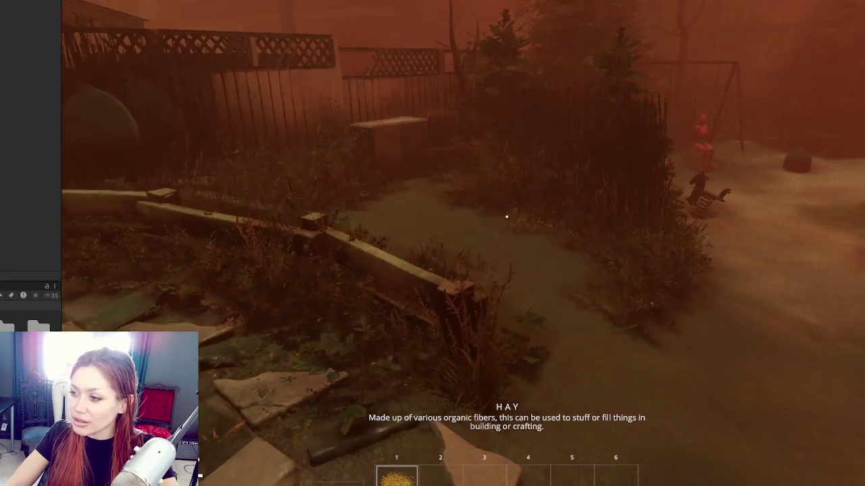
pyautogui.press('w')
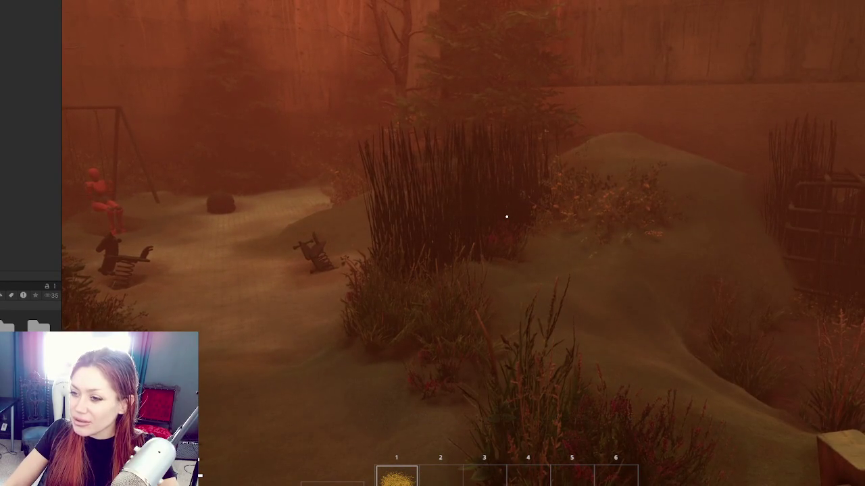
pyautogui.press('w')
pyautogui.press('w')
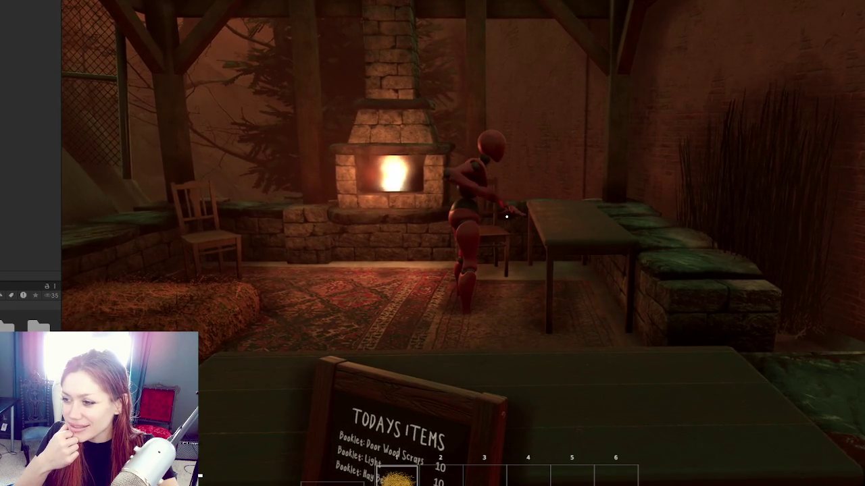
# Watch the mannequin building at the table with the status screen up, then close it
pyautogui.press('Tab')
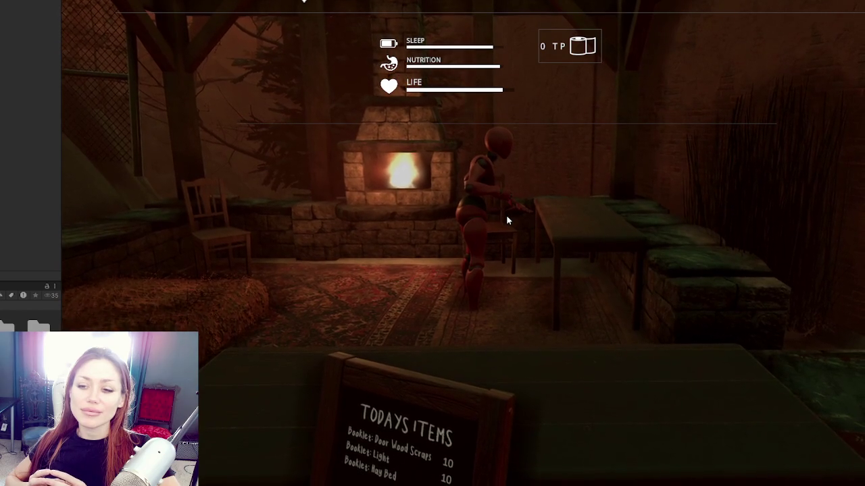
pyautogui.click(506, 215)
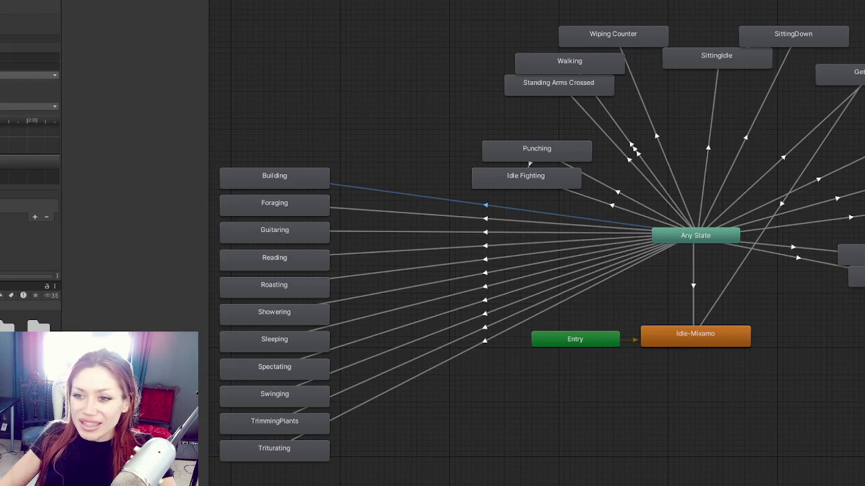
# Change the Any State→Building transition's Interruption Source to a different option
pyautogui.click(27, 106)
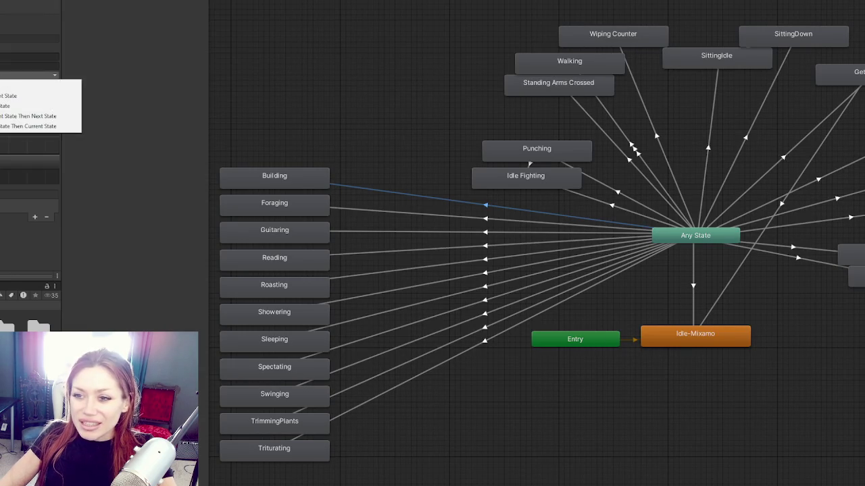
pyautogui.click(28, 106)
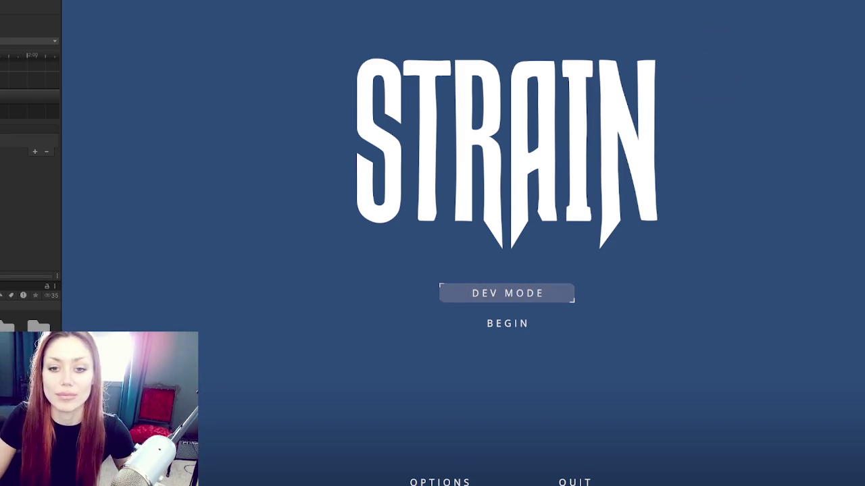
# Start in Dev Mode, pass the wooden gate, cross the bridge and enter the chained door
pyautogui.click(550, 284)
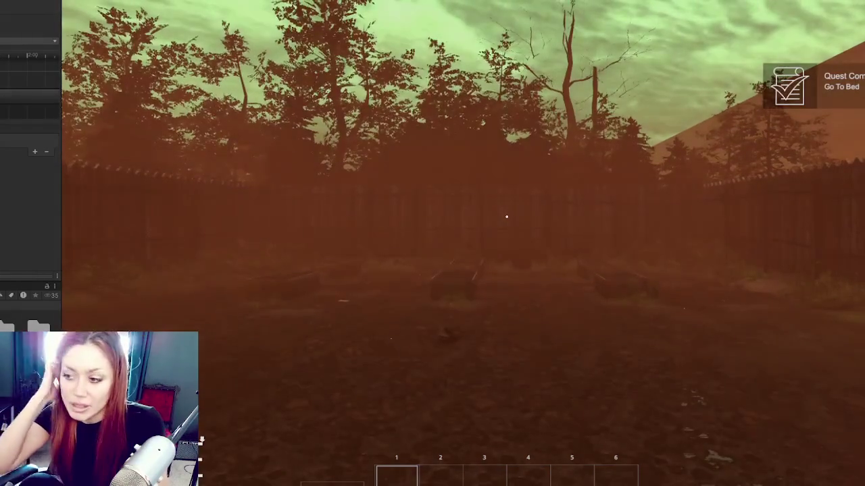
pyautogui.press('w')
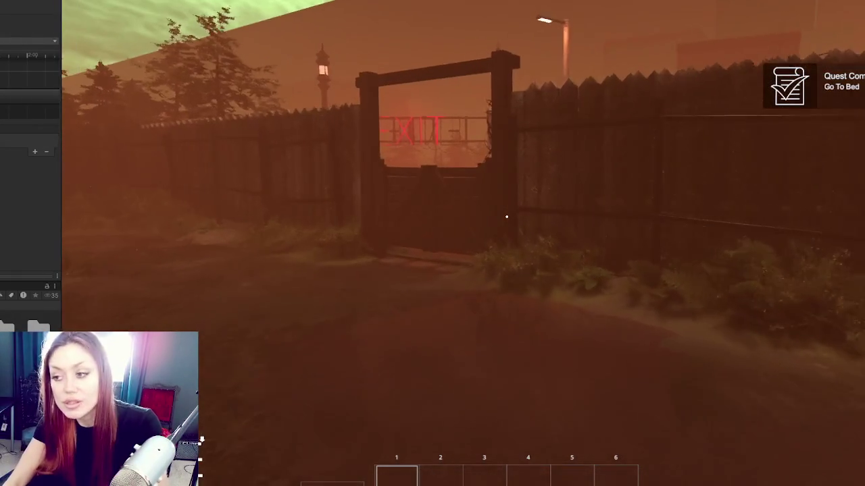
pyautogui.press('w')
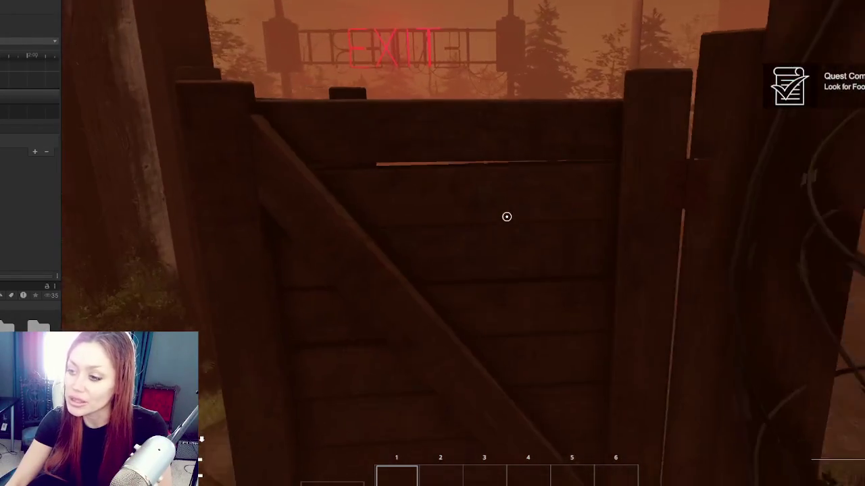
pyautogui.press('e')
pyautogui.press('w')
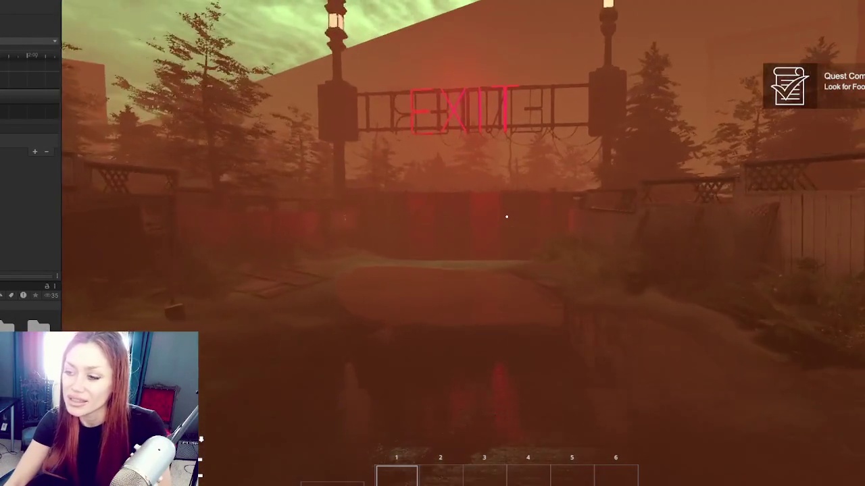
pyautogui.press('w')
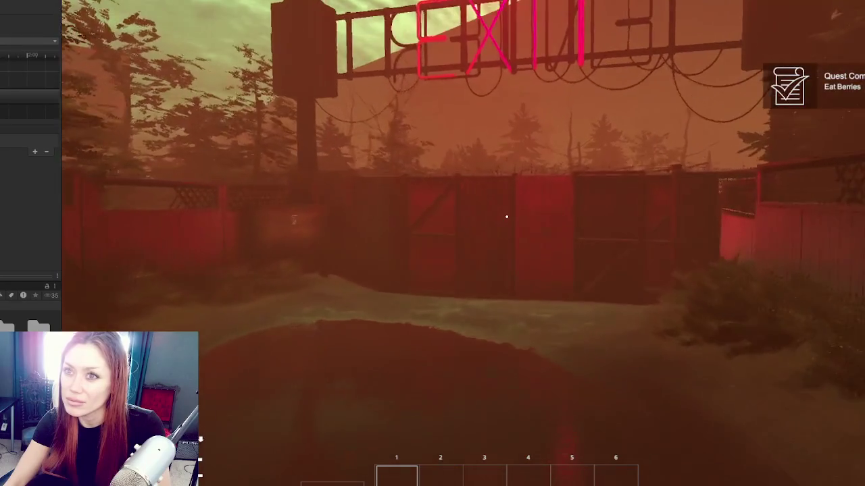
pyautogui.press('w')
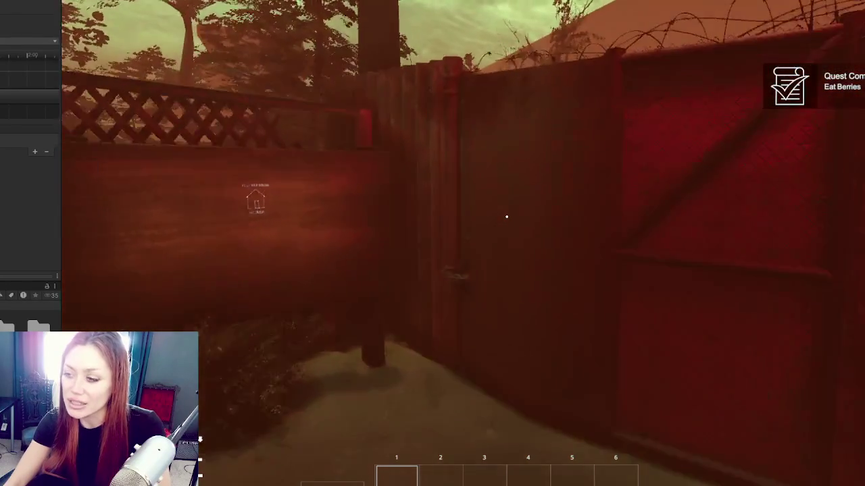
pyautogui.press('e')
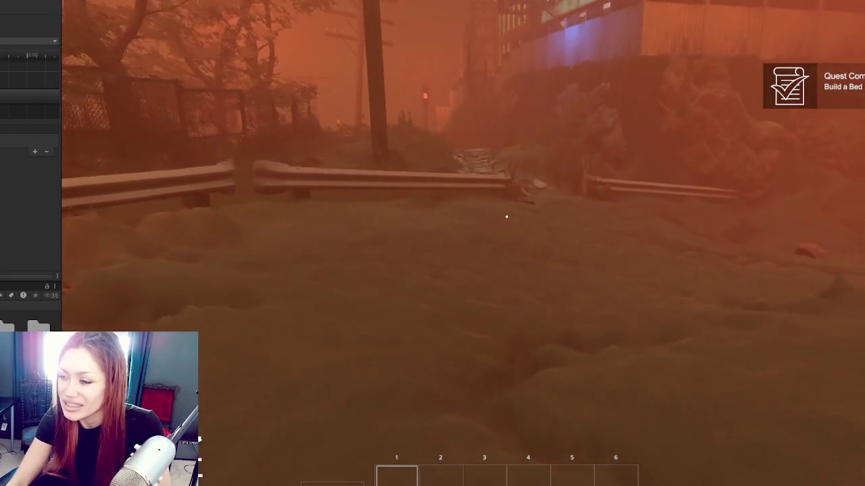
# Walk through the guardrail gap, down the stone path, and across the flooded street
pyautogui.press('w')
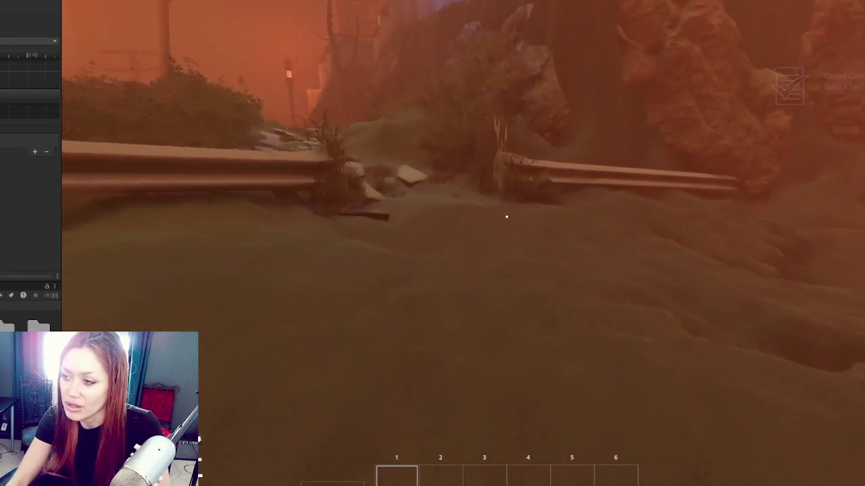
pyautogui.press('w')
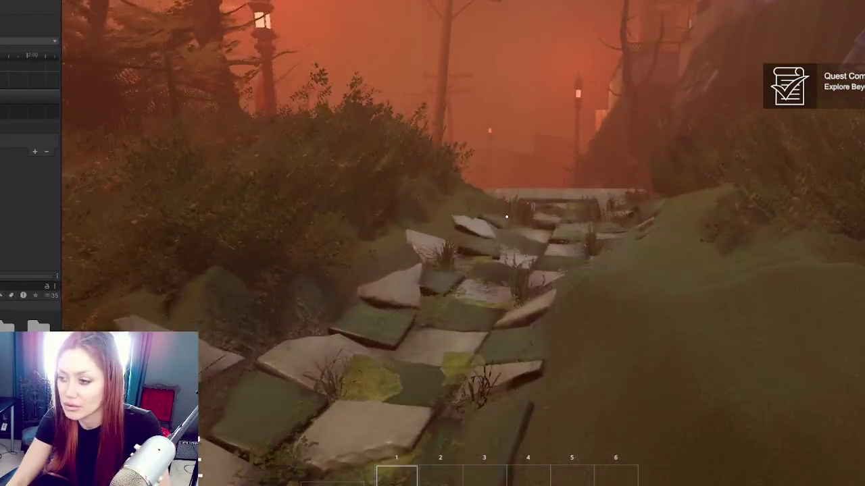
pyautogui.press('w')
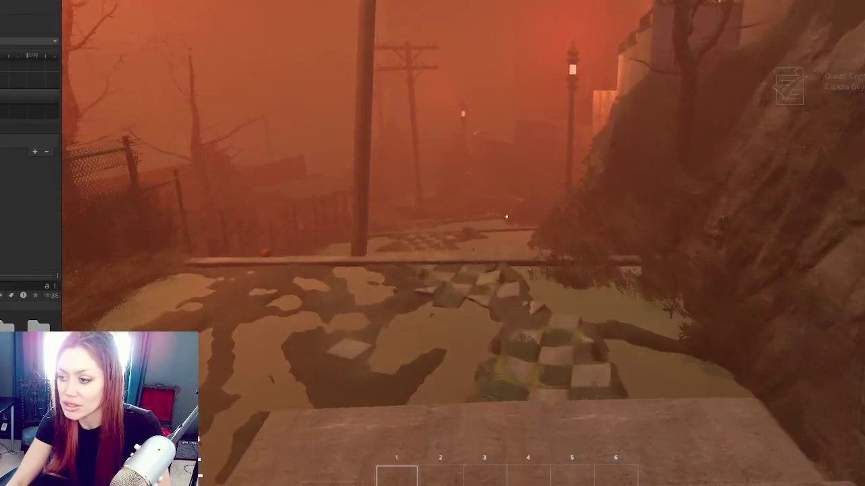
pyautogui.press('w')
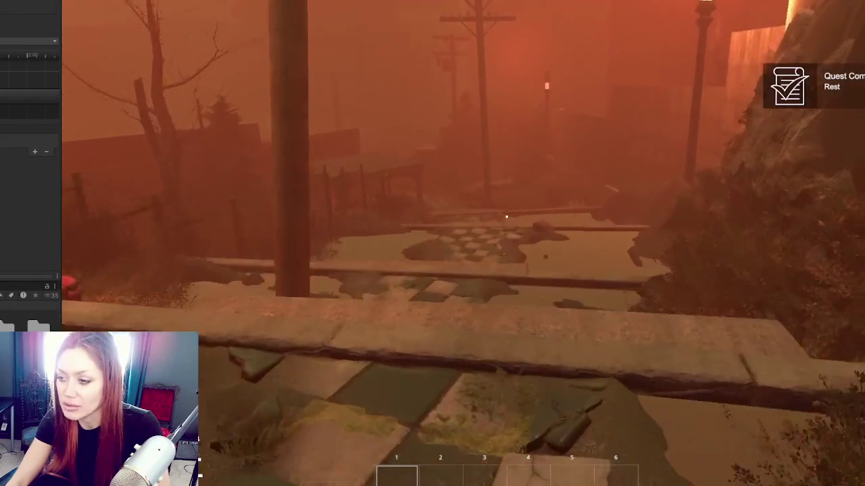
pyautogui.press('w')
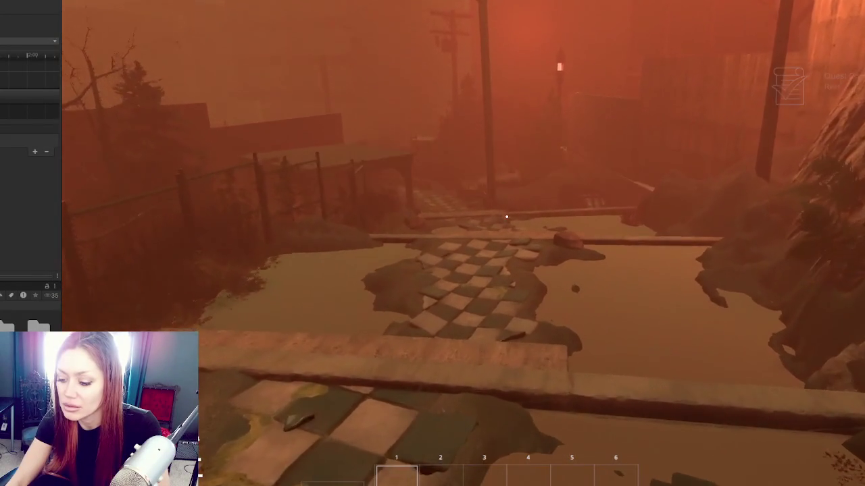
pyautogui.press('w')
pyautogui.press('w')
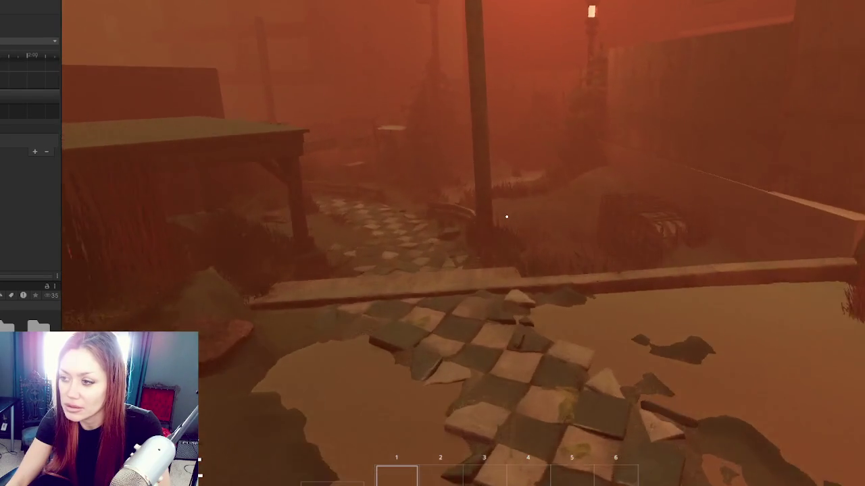
# Enter the gazebo, frame the mannequin at the table, and show the Sleep/Nutrition/Life stats
pyautogui.press('w')
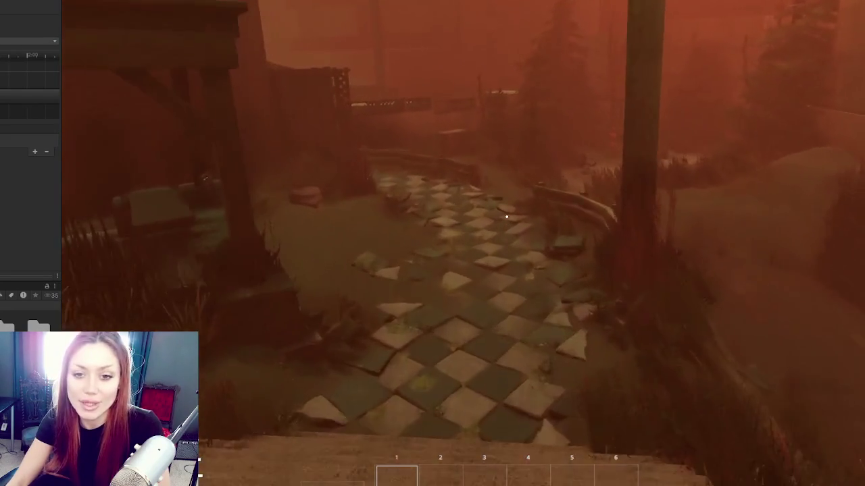
pyautogui.press('w')
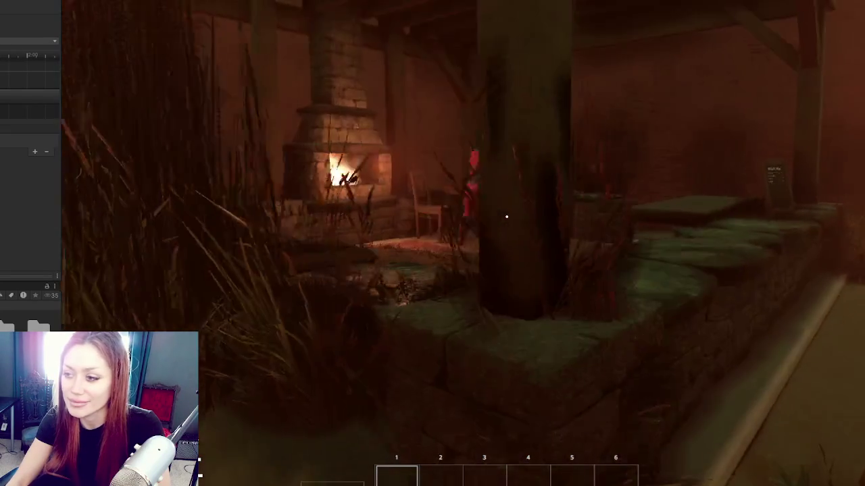
pyautogui.press('w')
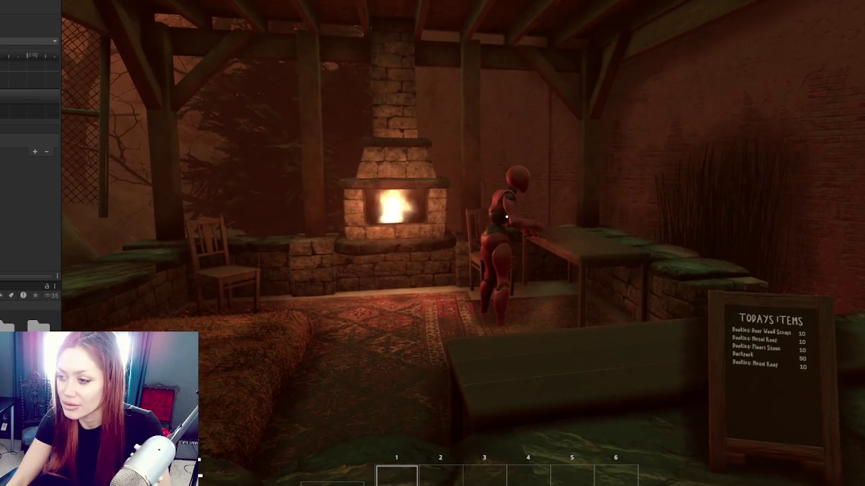
pyautogui.press('d')
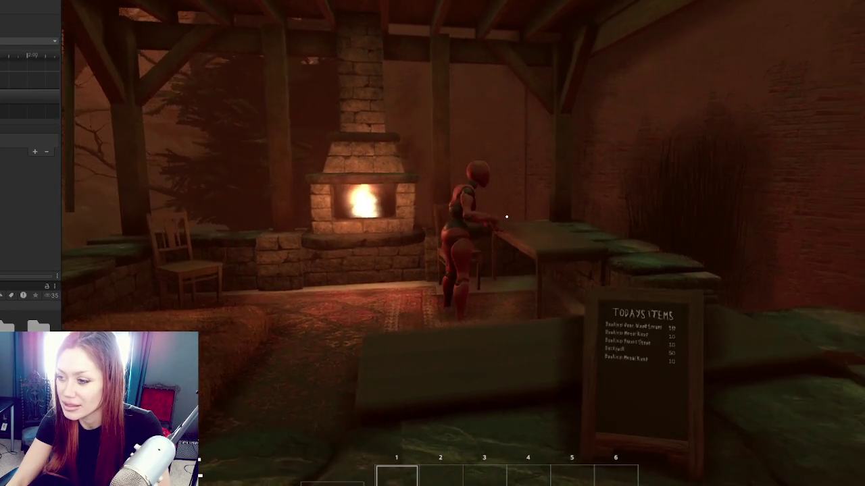
pyautogui.press('w')
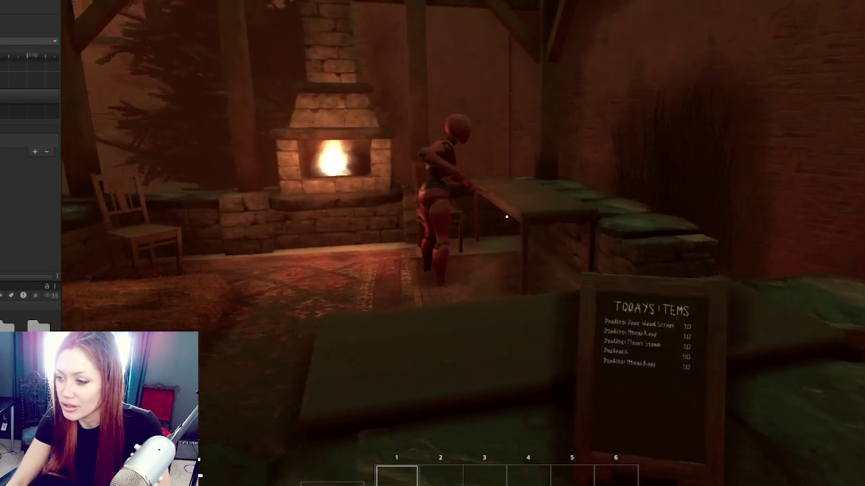
pyautogui.press('a')
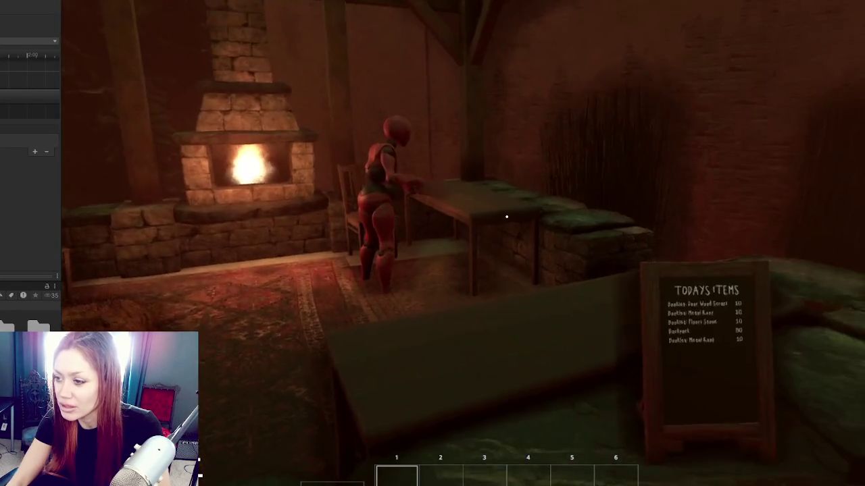
pyautogui.press('s')
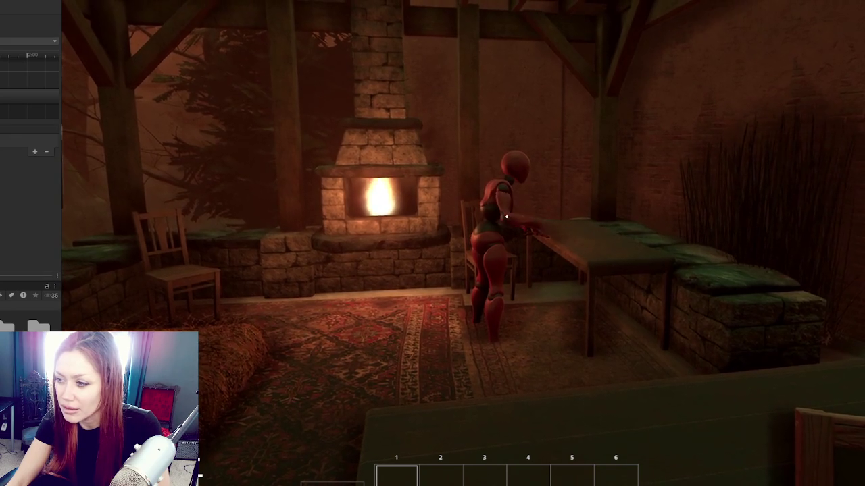
pyautogui.press('Tab')
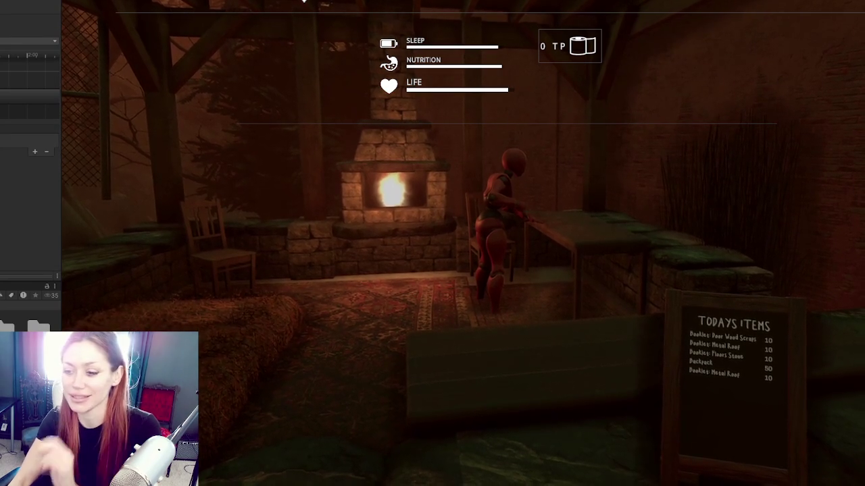
# Hide the stats, walk back to the fireplace and table, and bring the stats up again
pyautogui.press('1')
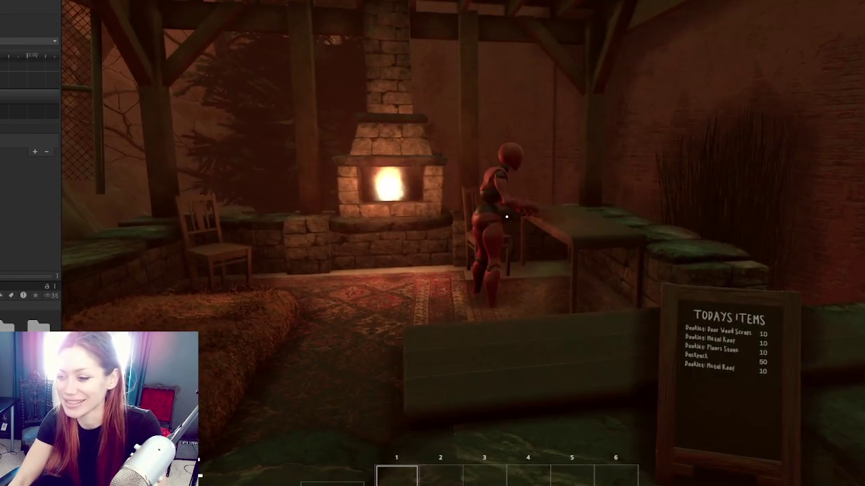
pyautogui.press('s')
pyautogui.press('s')
pyautogui.press('w')
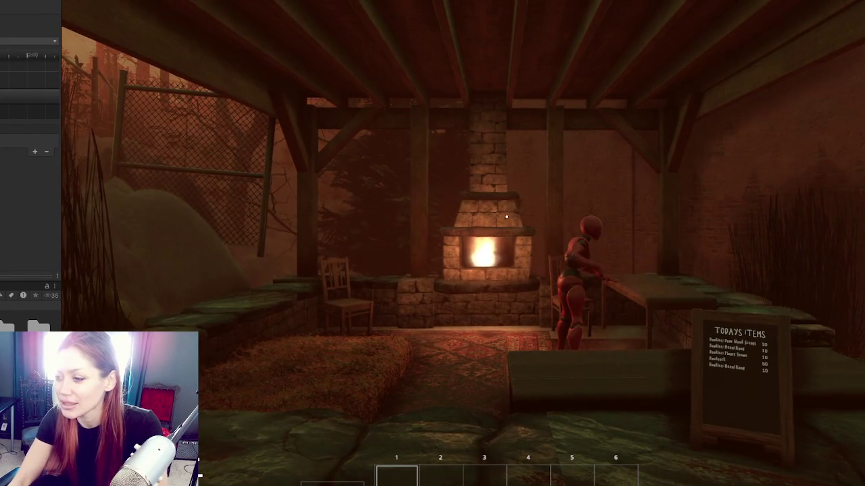
pyautogui.press('w')
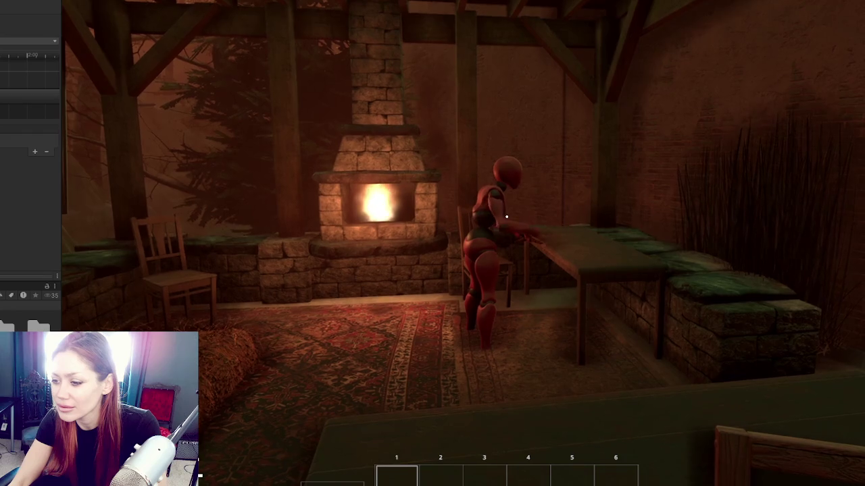
pyautogui.press('Tab')
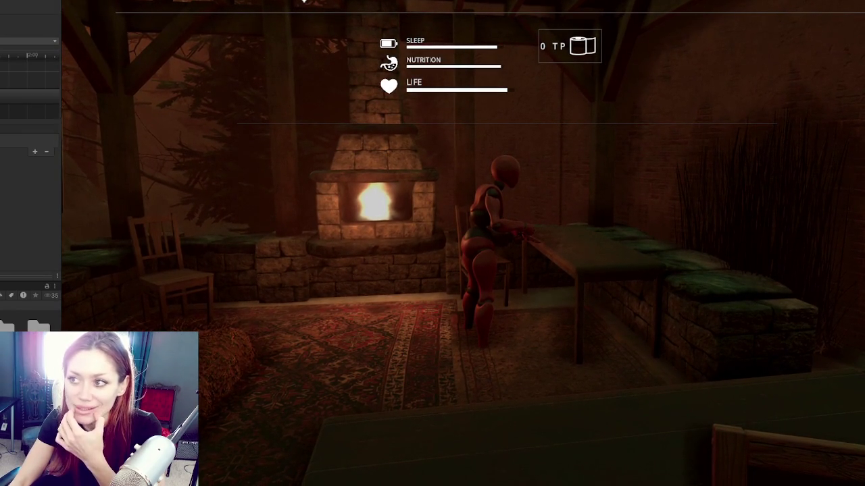
# Stop Play mode, widen the Project panel, and open two scene assets additively
pyautogui.click(375, 43)
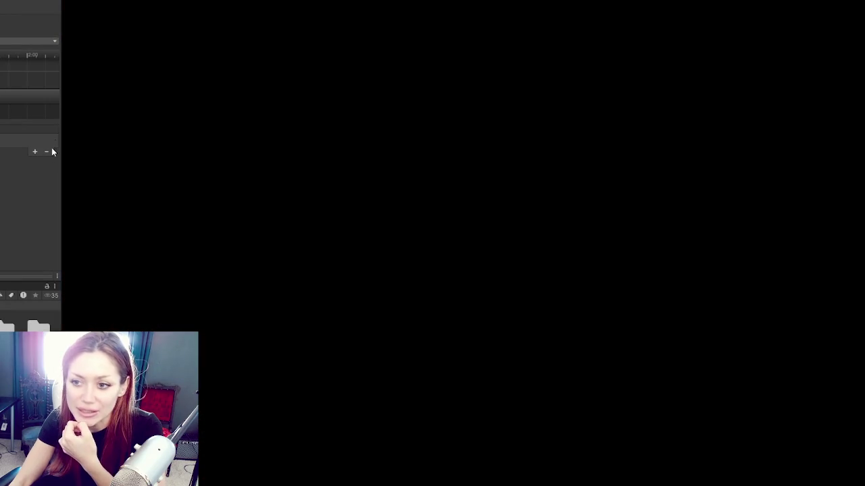
pyautogui.moveTo(62, 191)
pyautogui.mouseDown()
pyautogui.moveTo(261, 201)
pyautogui.moveTo(112, 214)
pyautogui.moveTo(123, 216)
pyautogui.mouseUp()
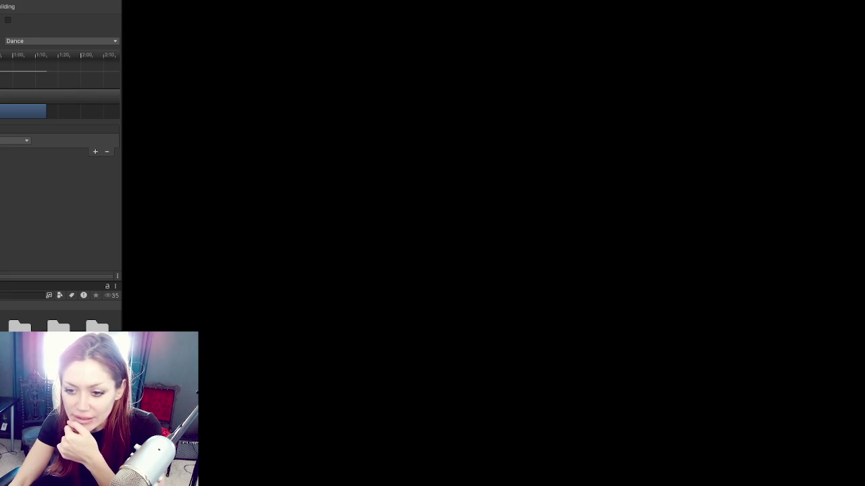
pyautogui.rightClick(19, 327)
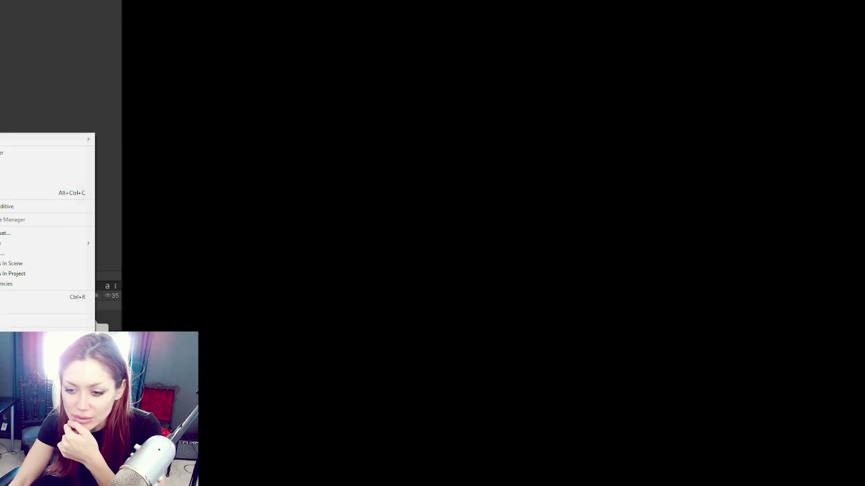
pyautogui.click(30, 208)
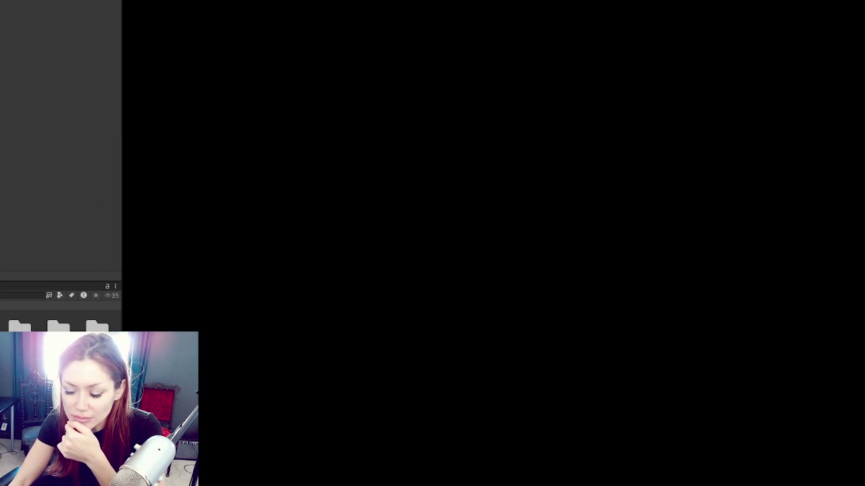
pyautogui.rightClick(64, 366)
pyautogui.click(123, 160)
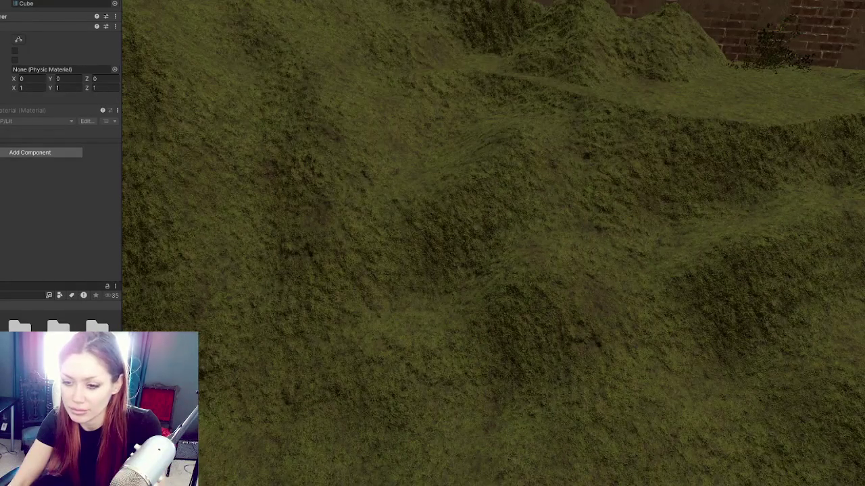
# Open the gazebo scene additively and orbit to view its rugs, chair and table
pyautogui.rightClick(90, 412)
pyautogui.click(169, 204)
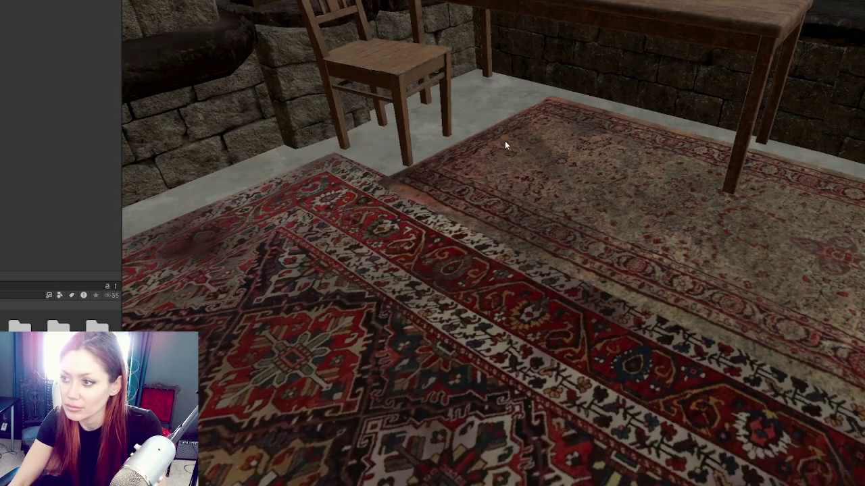
pyautogui.moveTo(473, 270); pyautogui.dragTo(432, 270)
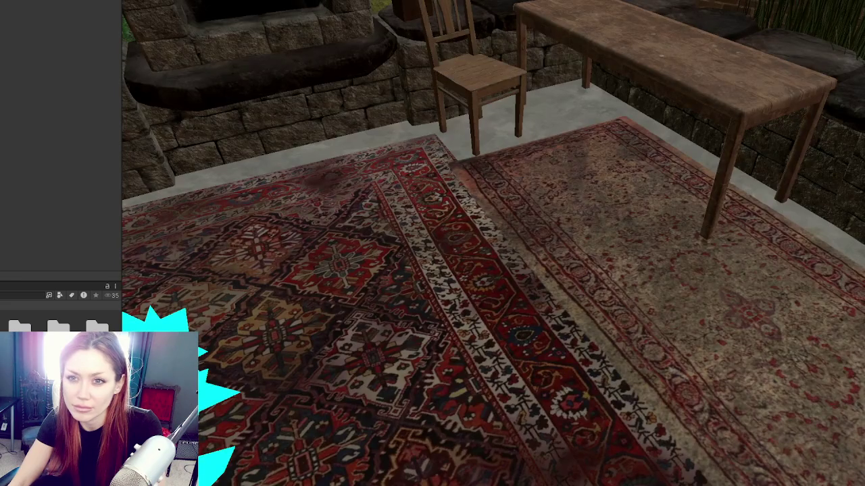